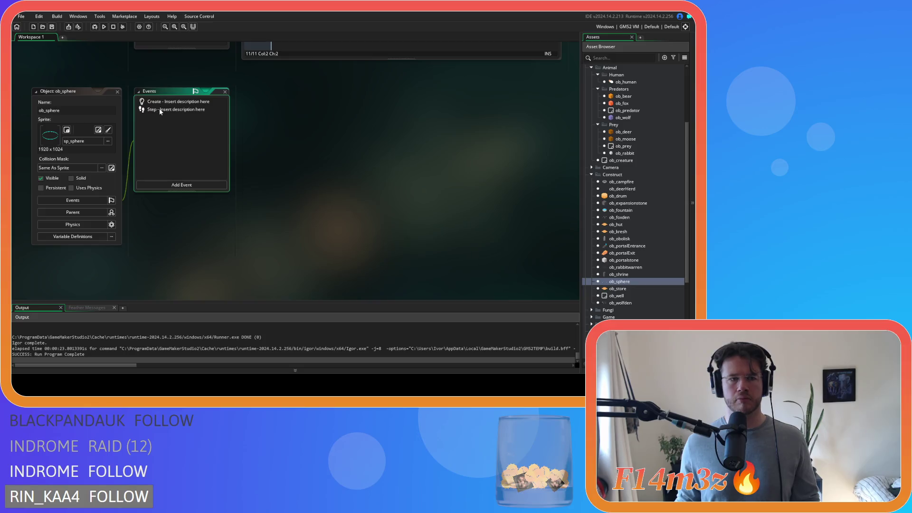
# Add a Draw event to ob_sphere and paste in the per-view draw_self code block.
pyautogui.middleClick(268, 102)
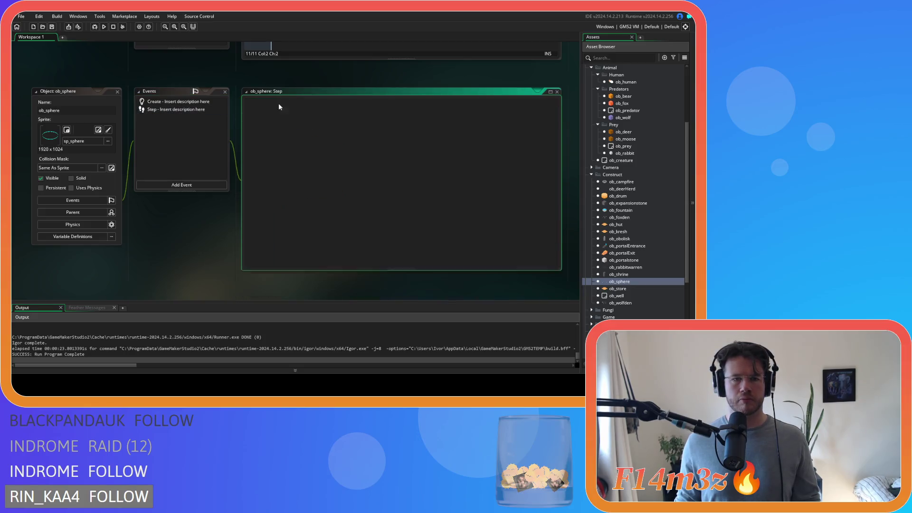
pyautogui.click(162, 184)
pyautogui.moveTo(188, 231)
pyautogui.click(220, 231)
pyautogui.hotkey('ctrl', 'v')
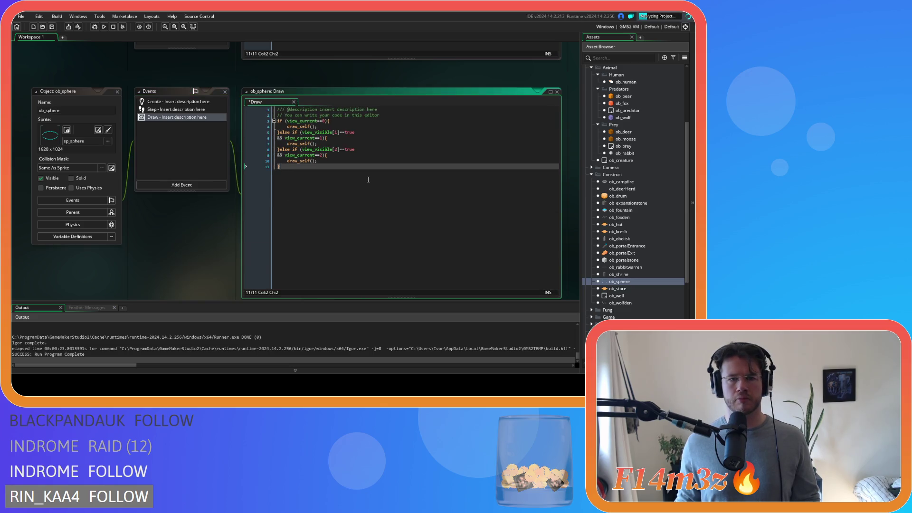
# In ob_store's Draw code, cut out the top-level draw_self() line.
pyautogui.click(117, 92)
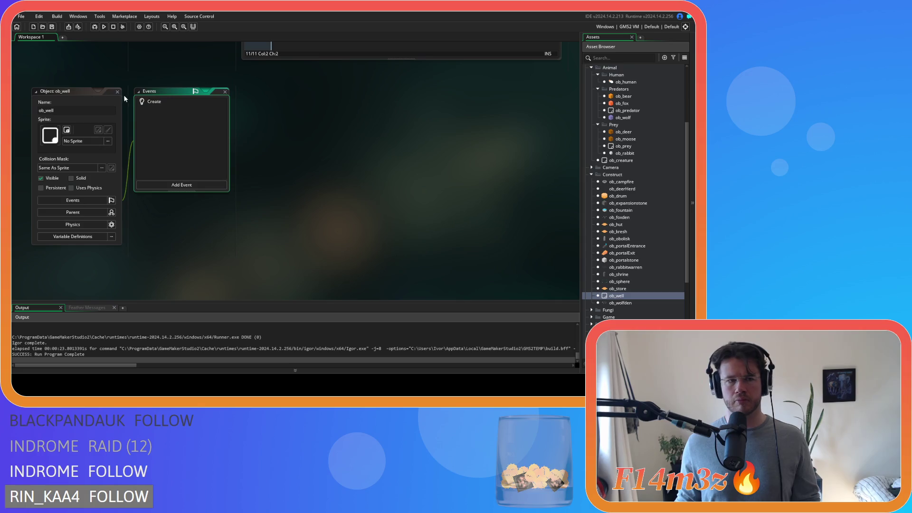
pyautogui.click(118, 92)
pyautogui.doubleClick(629, 287)
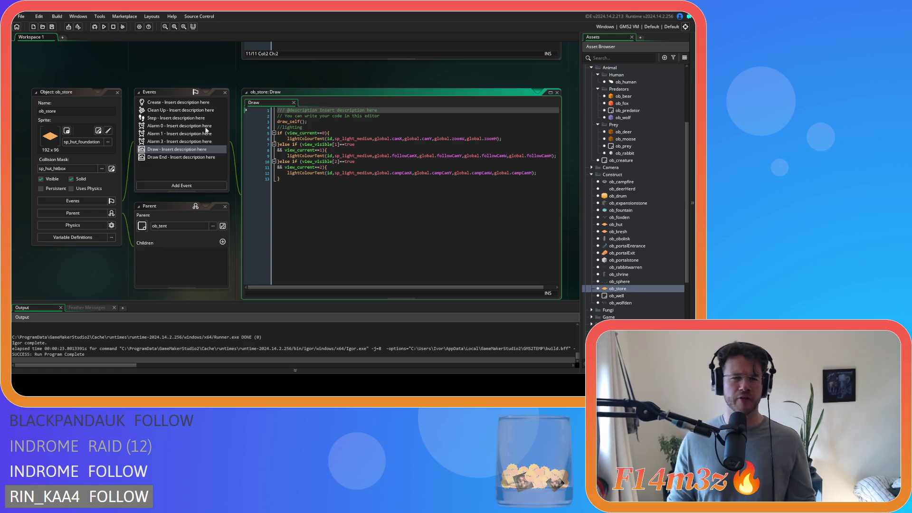
pyautogui.tripleClick(314, 122)
pyautogui.hotkey('ctrl', 'x')
pyautogui.press('BackSpace')
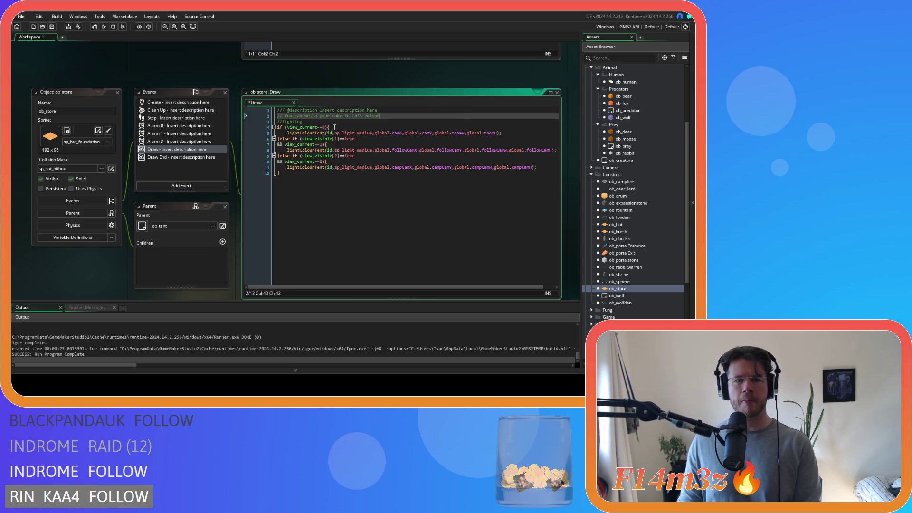
# Paste draw_self() into ob_store's view 0, 1 and 2 branches and save.
pyautogui.click(337, 128)
pyautogui.press('Return')
pyautogui.hotkey('ctrl', 'v')
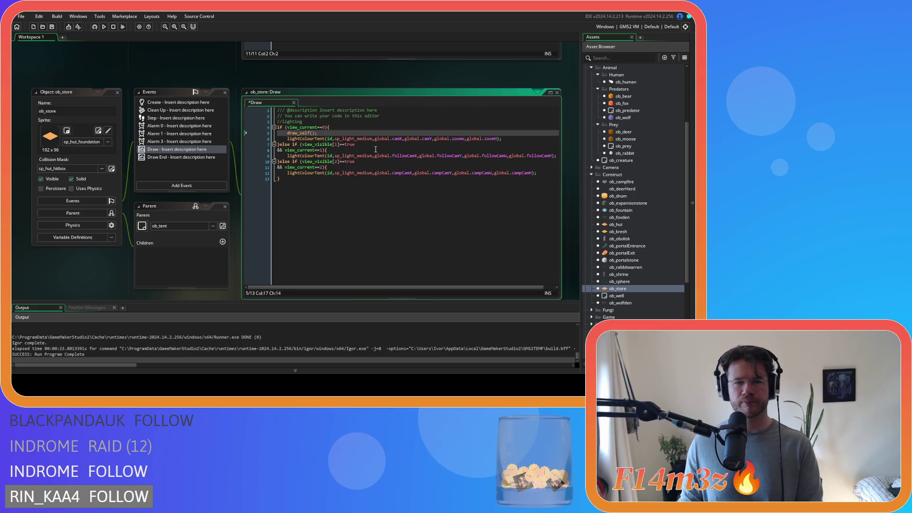
pyautogui.click(375, 149)
pyautogui.press('Return')
pyautogui.hotkey('ctrl', 'v')
pyautogui.click(339, 173)
pyautogui.press('Return')
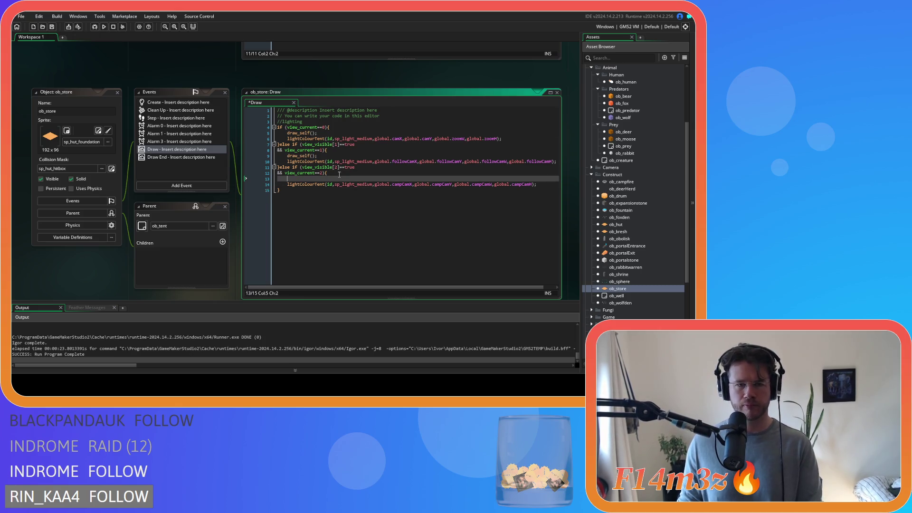
pyautogui.hotkey('ctrl', 'v')
pyautogui.hotkey('ctrl', 's')
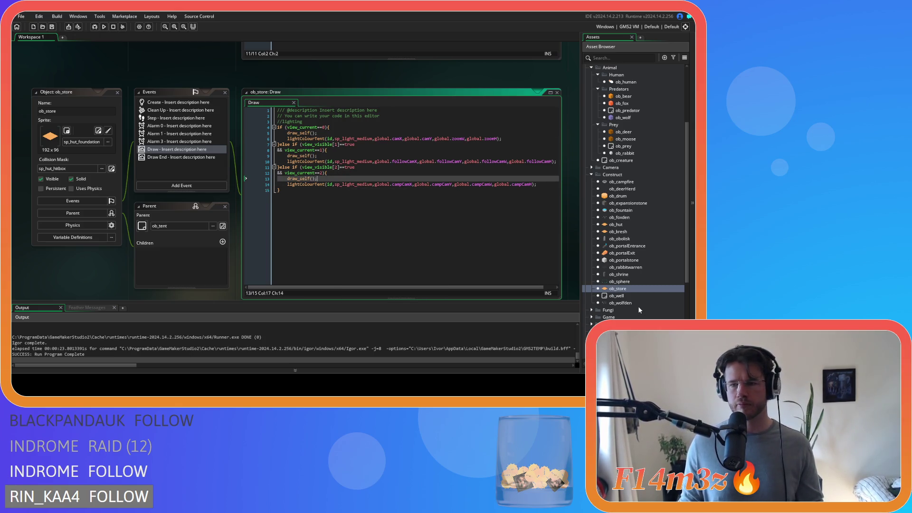
# Copy the per-view code block from ob_foxden's Draw code.
pyautogui.doubleClick(639, 304)
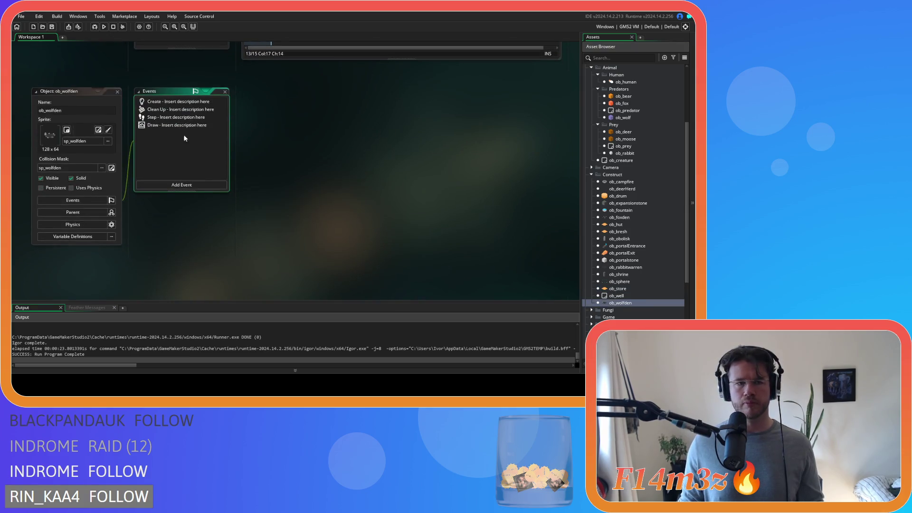
pyautogui.click(170, 126)
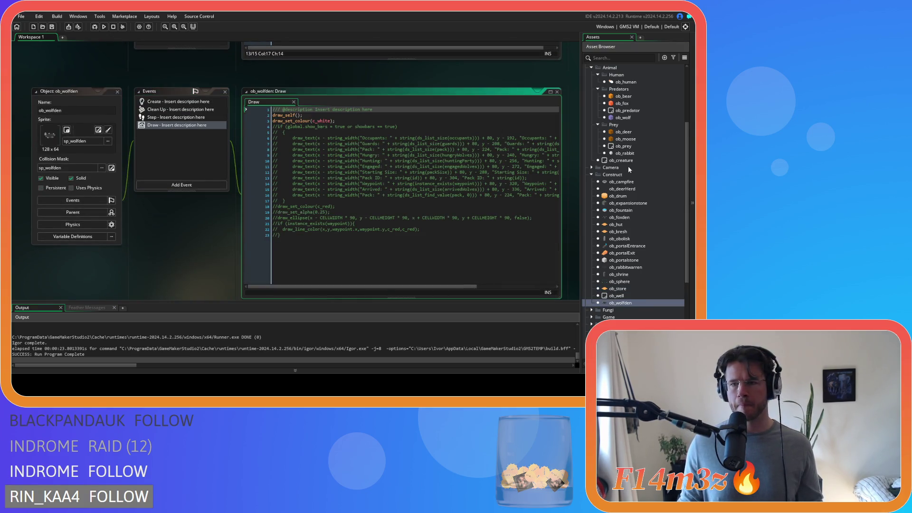
pyautogui.doubleClick(619, 217)
pyautogui.moveTo(277, 89); pyautogui.dragTo(318, 128)
pyautogui.rightClick(304, 126)
pyautogui.click(297, 142)
# Replace ob_wolfden's old draw lines with the copied per-view block.
pyautogui.doubleClick(621, 302)
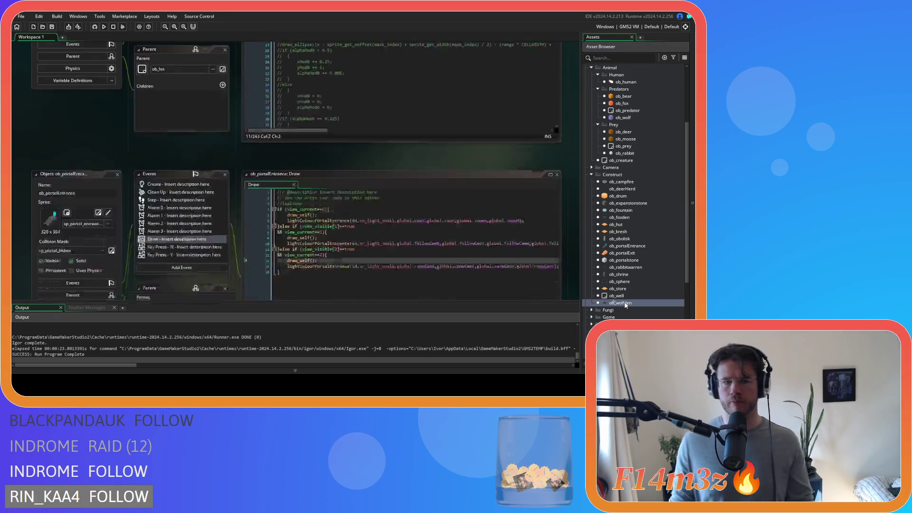
pyautogui.click(183, 100)
pyautogui.moveTo(335, 94); pyautogui.dragTo(254, 86)
pyautogui.hotkey('ctrl', 'v')
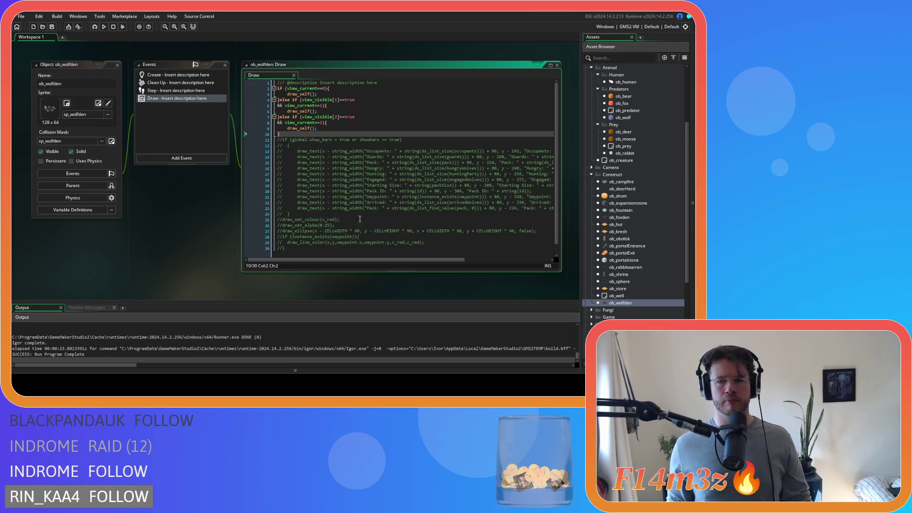
pyautogui.scroll(3, 606, 270)
# Collapse the Predators, Prey, Human, Animal and Construct folders and open ob_mushroom from Fungi.
pyautogui.click(597, 149)
pyautogui.click(597, 155)
pyautogui.click(597, 133)
pyautogui.click(594, 126)
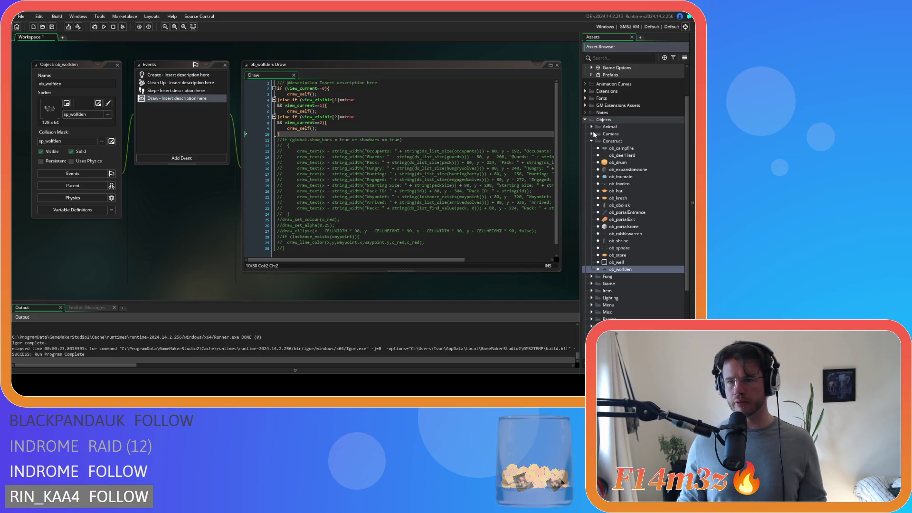
pyautogui.click(593, 143)
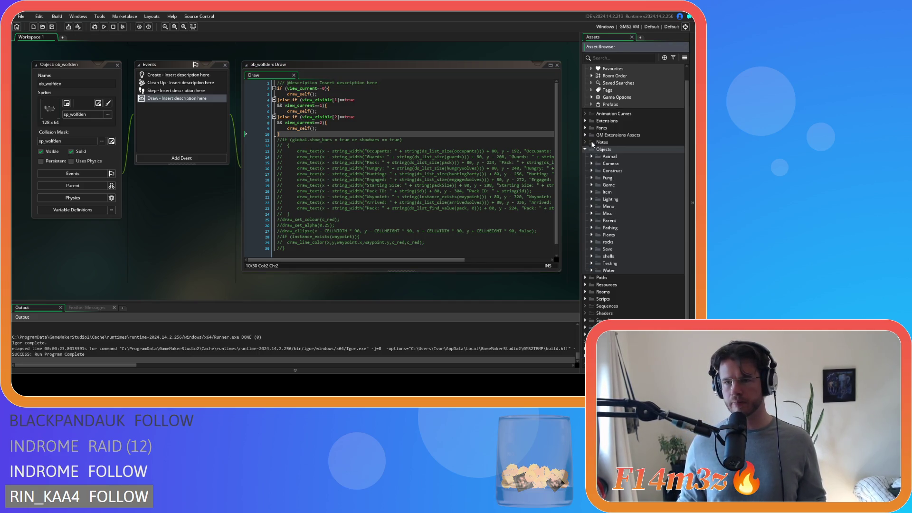
pyautogui.click(592, 178)
pyautogui.doubleClick(617, 185)
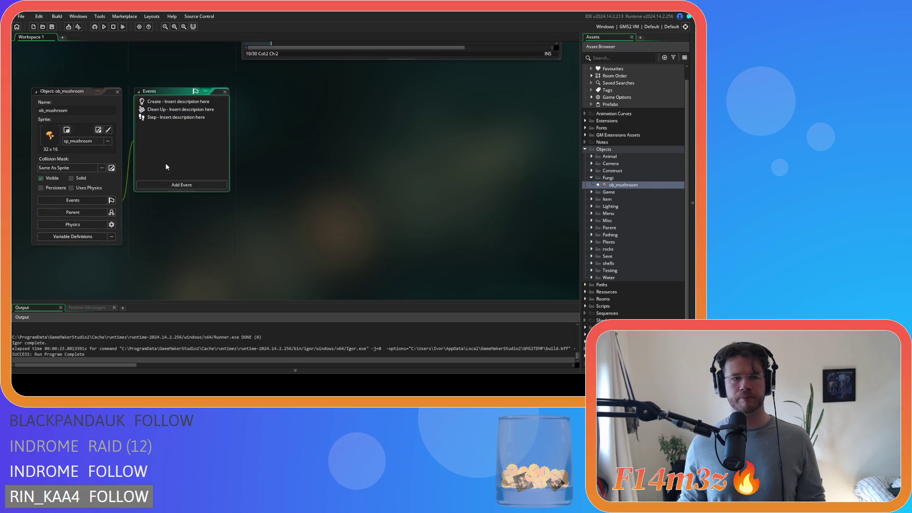
# Add a Draw event to ob_mushroom with the per-view draw_self block pasted in.
pyautogui.click(172, 185)
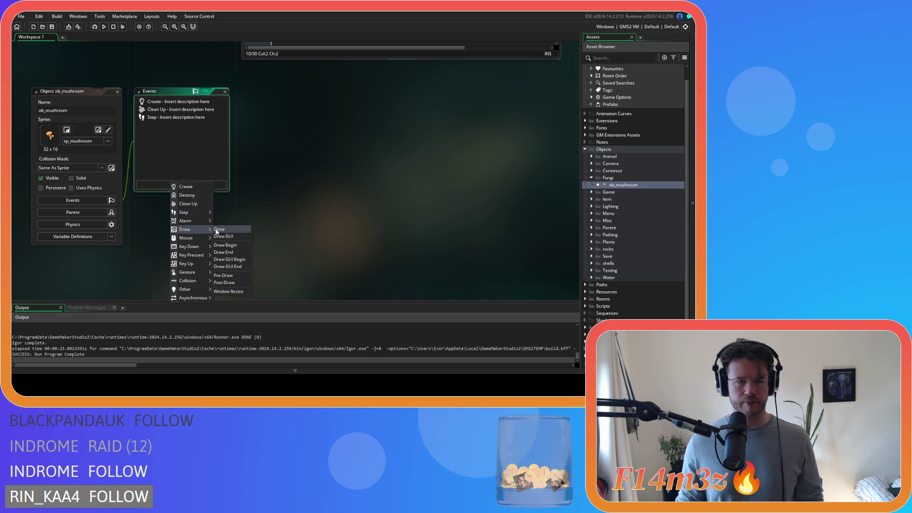
pyautogui.click(223, 229)
pyautogui.hotkey('ctrl', 'v')
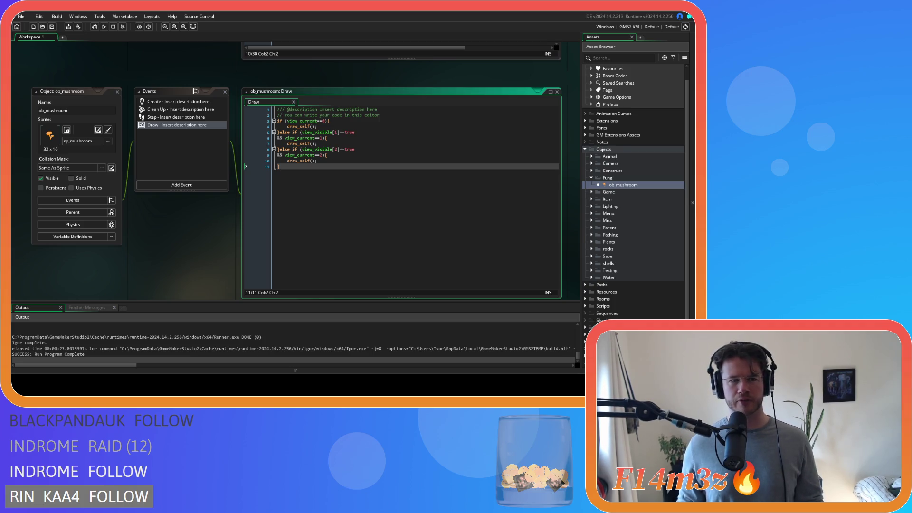
# Open ob_arrow from the Item folder and give it a Draw event with the per-view block.
pyautogui.click(591, 177)
pyautogui.click(591, 185)
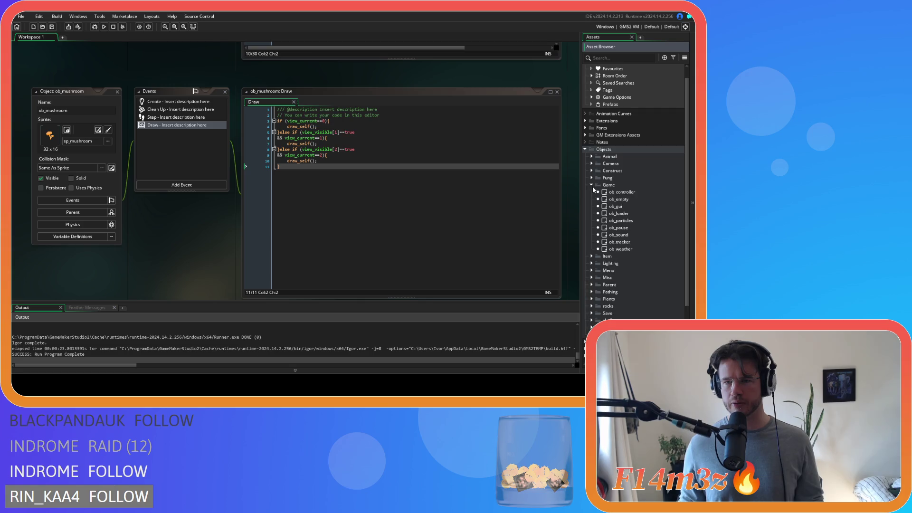
pyautogui.click(592, 185)
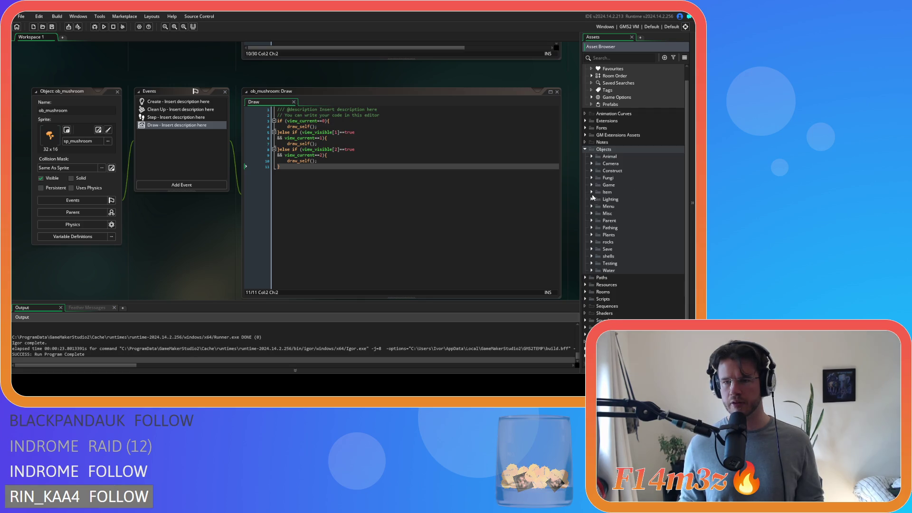
pyautogui.click(592, 195)
pyautogui.doubleClick(618, 200)
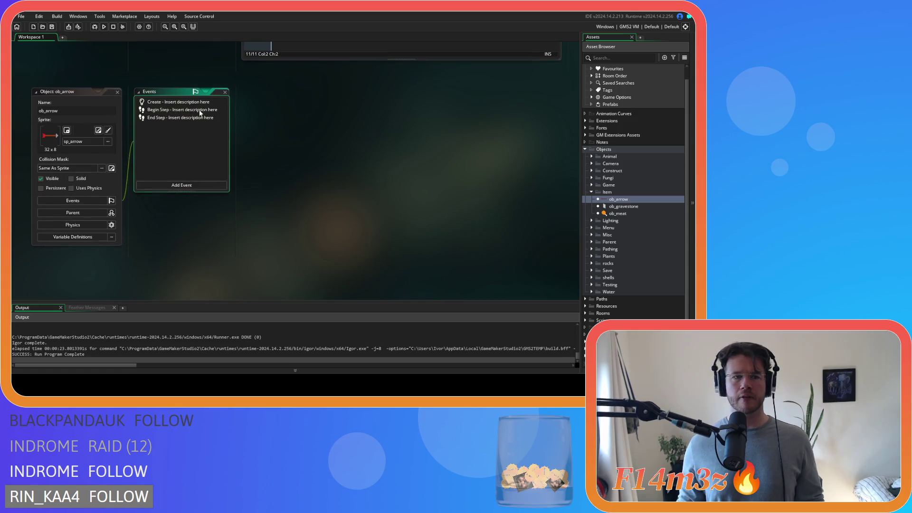
pyautogui.click(168, 185)
pyautogui.moveTo(189, 235)
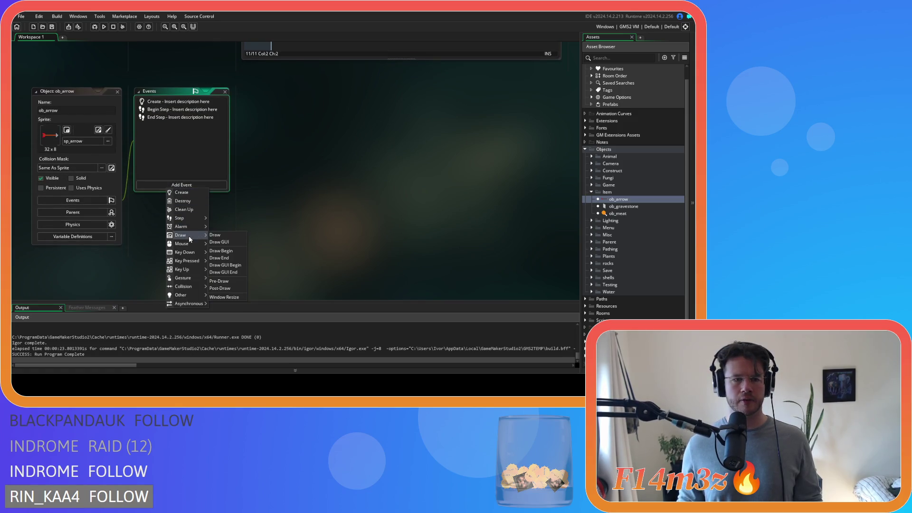
pyautogui.click(223, 236)
pyautogui.hotkey('ctrl', 'v')
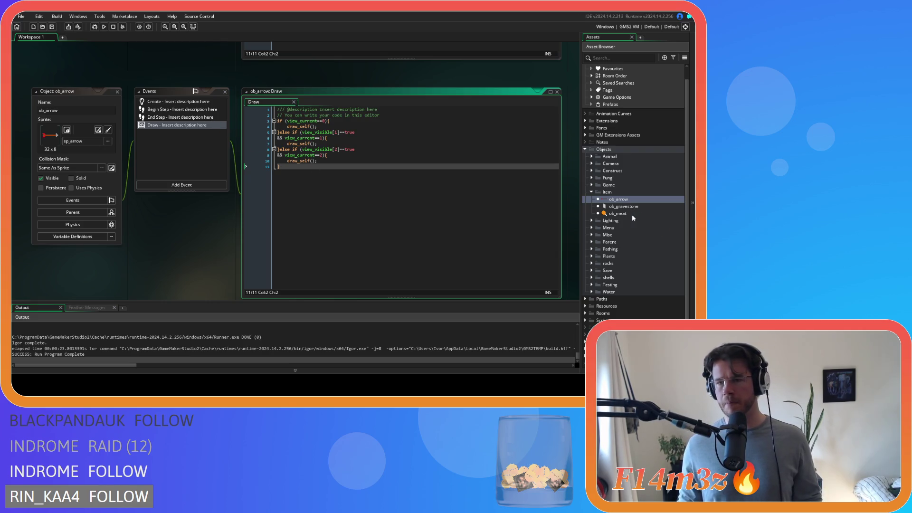
# Browse the asset folders and open ob_bush from the Plants folder.
pyautogui.click(591, 192)
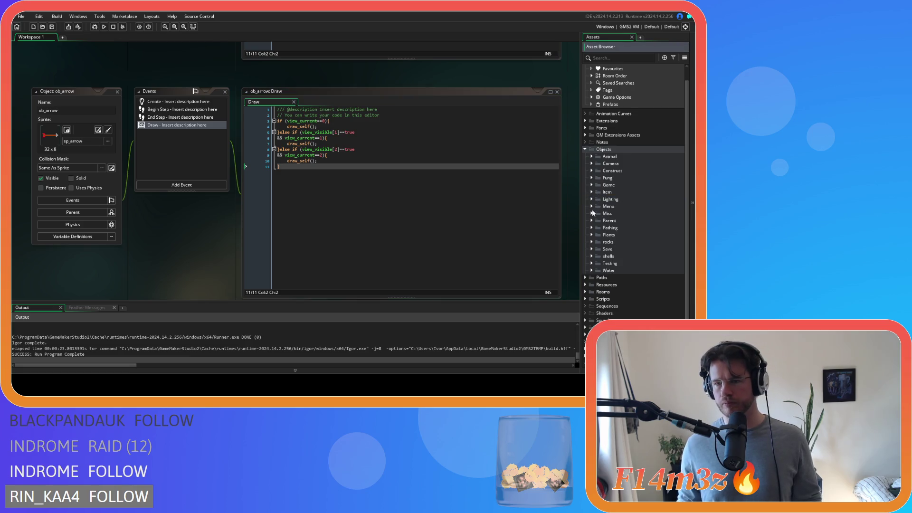
pyautogui.click(591, 221)
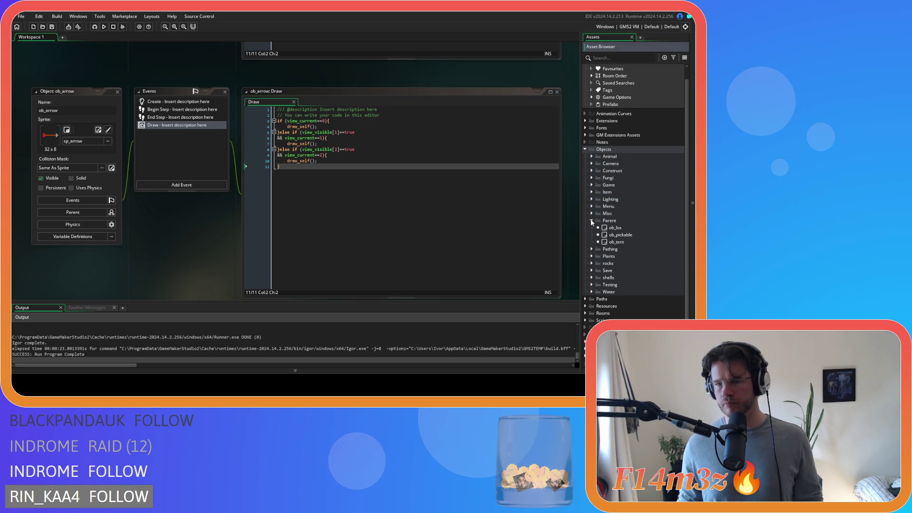
pyautogui.click(592, 221)
pyautogui.click(592, 228)
pyautogui.click(592, 228)
pyautogui.click(592, 234)
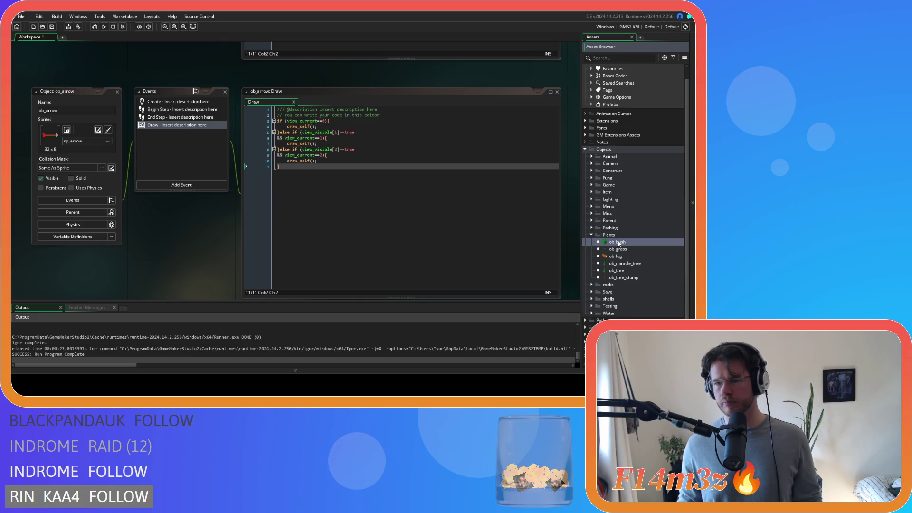
pyautogui.doubleClick(618, 243)
# In ob_bush's Draw code, move draw_self() into the view 0, 1 and 2 branches.
pyautogui.click(311, 95)
pyautogui.press('BackSpace')
pyautogui.press('BackSpace')
pyautogui.press('BackSpace')
pyautogui.click(338, 99)
pyautogui.press('Return')
pyautogui.hotkey('ctrl', 'v')
pyautogui.click(344, 123)
pyautogui.press('Return')
pyautogui.hotkey('ctrl', 'v')
pyautogui.click(333, 146)
pyautogui.press('Return')
pyautogui.hotkey('ctrl', 'v')
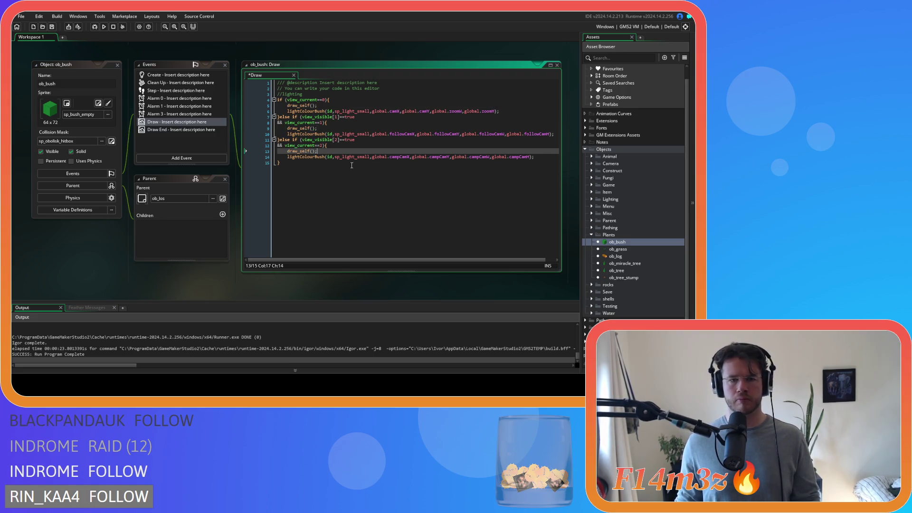
# Open ob_log's Draw code, then copy the per-view block from ob_foxden's Draw code.
pyautogui.doubleClick(628, 255)
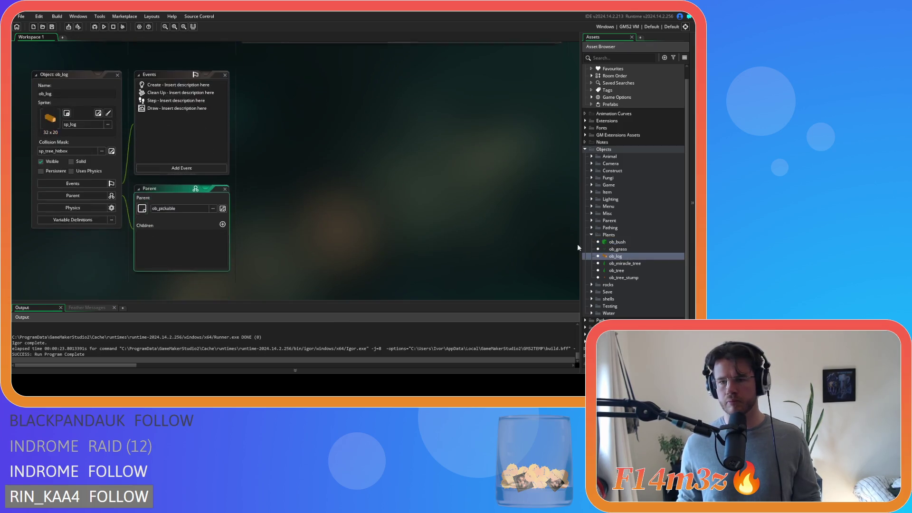
pyautogui.doubleClick(171, 105)
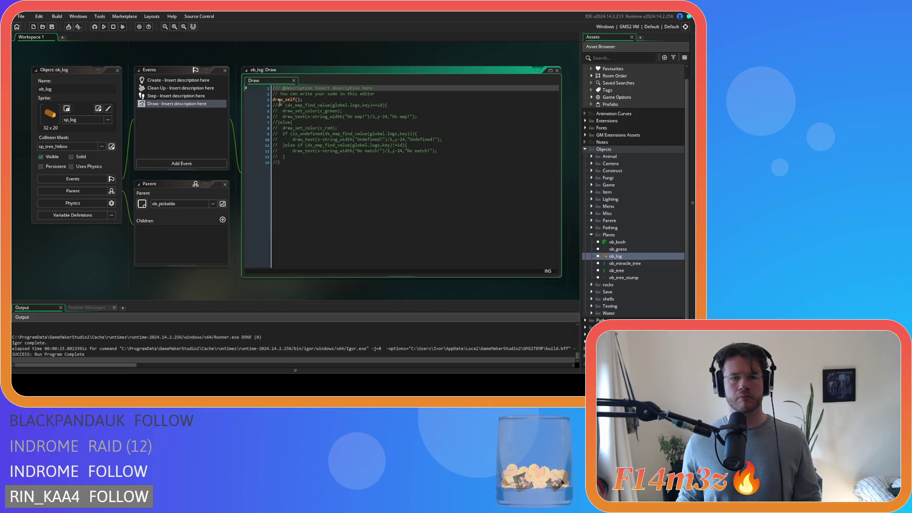
pyautogui.click(592, 170)
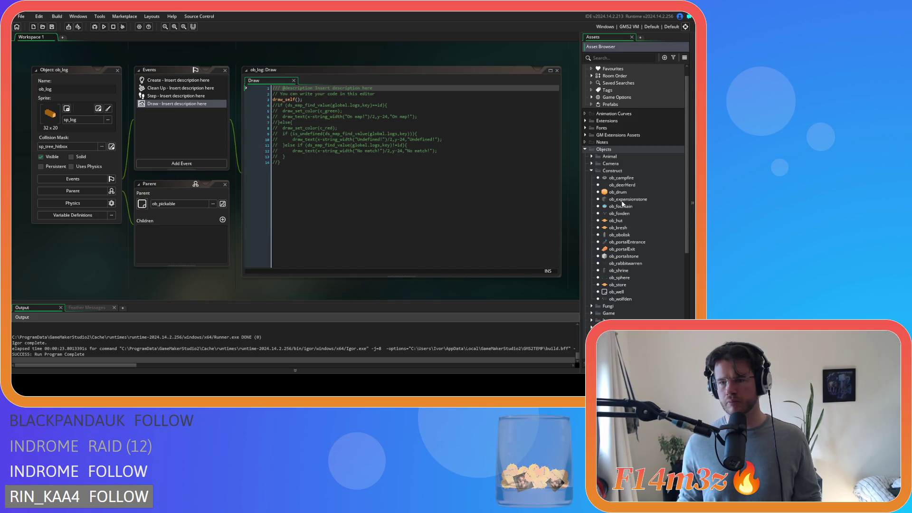
pyautogui.doubleClick(619, 213)
pyautogui.moveTo(277, 134); pyautogui.dragTo(277, 89)
pyautogui.rightClick(303, 120)
pyautogui.click(318, 133)
pyautogui.scroll(-5, 624, 280)
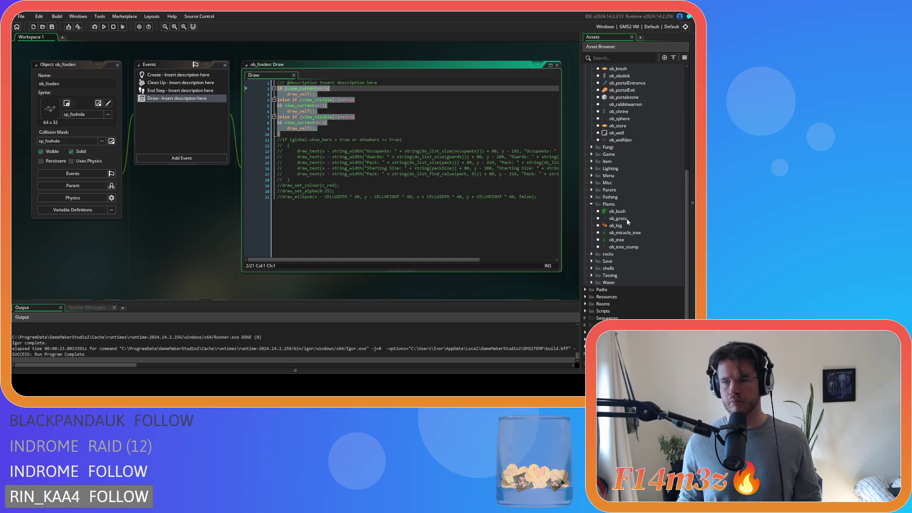
# Replace ob_log's lone draw_self line with the copied per-view block.
pyautogui.doubleClick(616, 225)
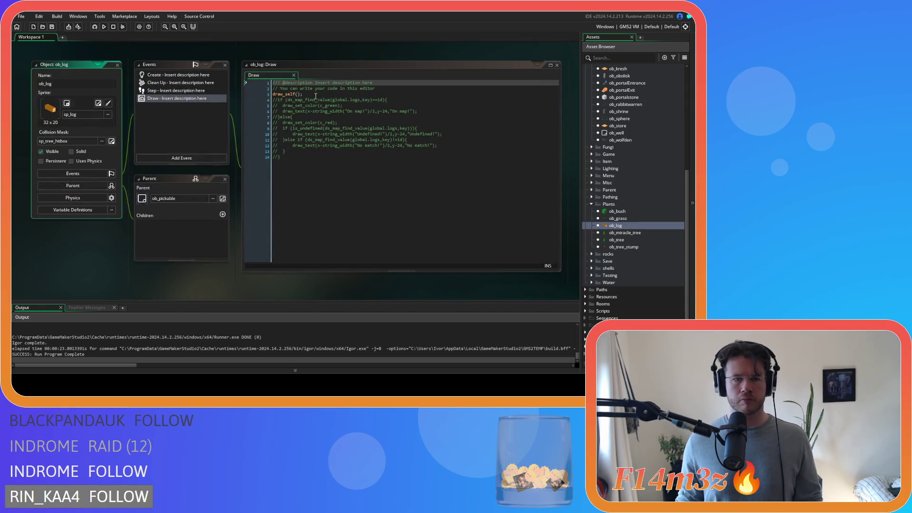
pyautogui.moveTo(304, 94); pyautogui.dragTo(249, 94)
pyautogui.hotkey('ctrl', 'v')
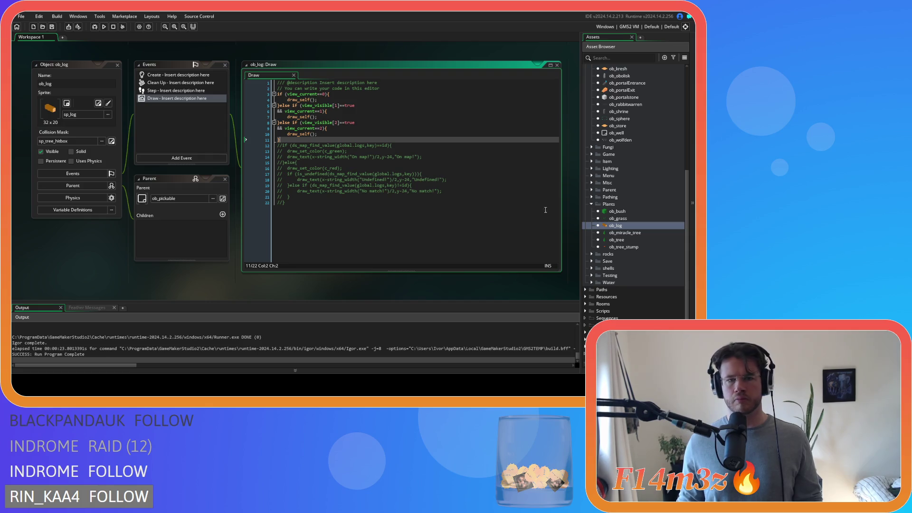
pyautogui.doubleClick(624, 233)
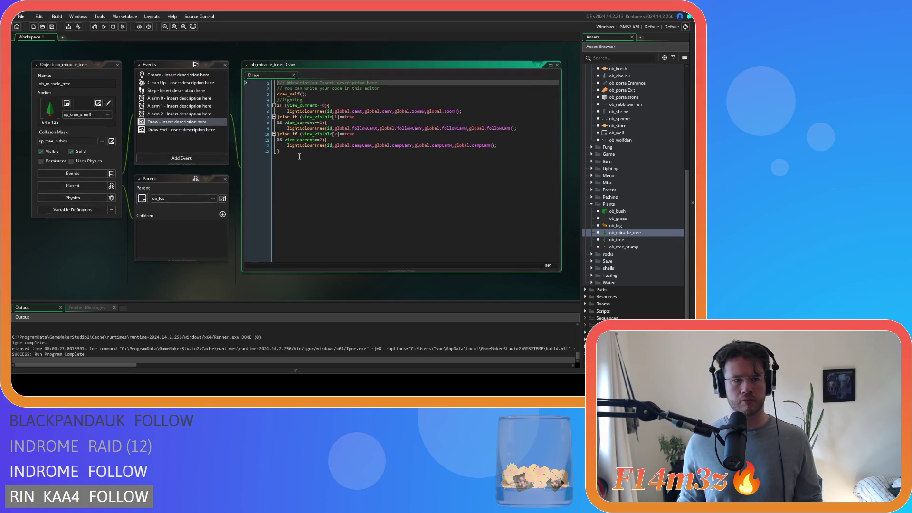
# In ob_miracle_tree, move the standalone draw_self() into the view 0 branch.
pyautogui.moveTo(307, 94); pyautogui.dragTo(277, 94)
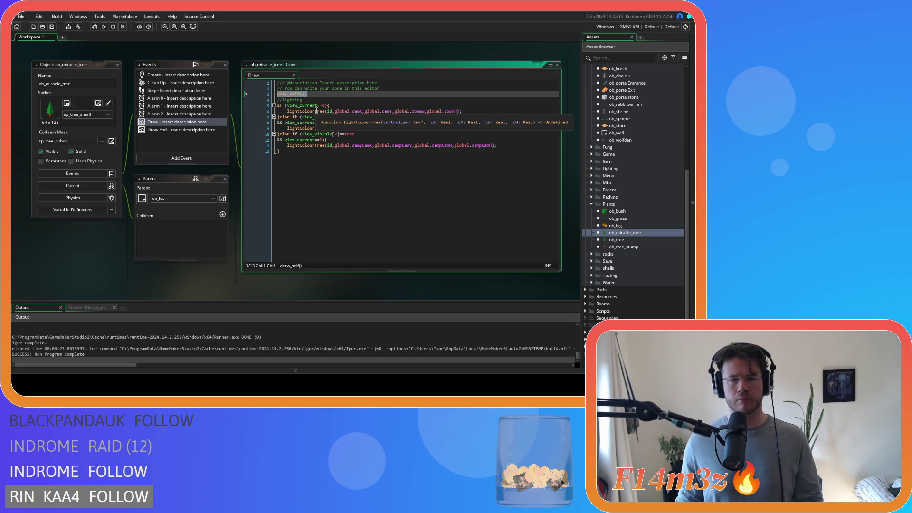
pyautogui.hotkey('ctrl', 'x')
pyautogui.press('BackSpace')
pyautogui.press('Down')
pyautogui.press('Down')
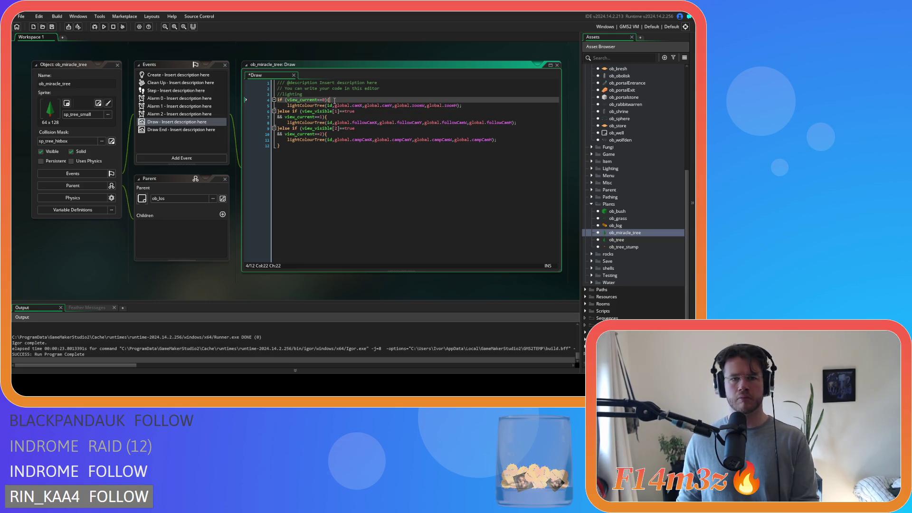
pyautogui.press('End')
pyautogui.press('Return')
pyautogui.hotkey('ctrl', 'v')
# Paste draw_self() into ob_miracle_tree's view 1 and view 2 branches and save.
pyautogui.click(338, 124)
pyautogui.press('Return')
pyautogui.hotkey('ctrl', 'v')
pyautogui.click(340, 145)
pyautogui.press('Return')
pyautogui.hotkey('ctrl', 'v')
pyautogui.hotkey('ctrl', 's')
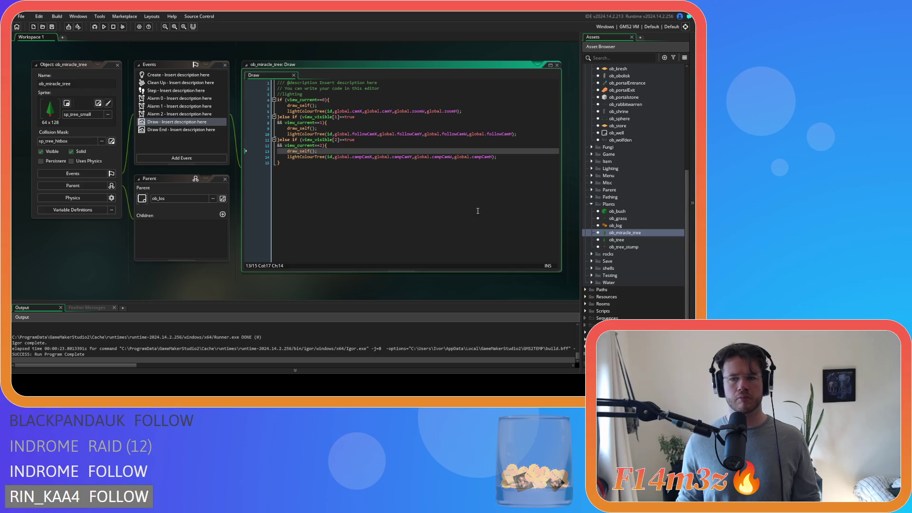
# Open ob_tree's Draw code and delete its standalone draw_self() line.
pyautogui.doubleClick(617, 240)
pyautogui.click(334, 105)
pyautogui.click(319, 94)
pyautogui.hotkey('shift', 'Home')
pyautogui.press('BackSpace')
pyautogui.press('BackSpace')
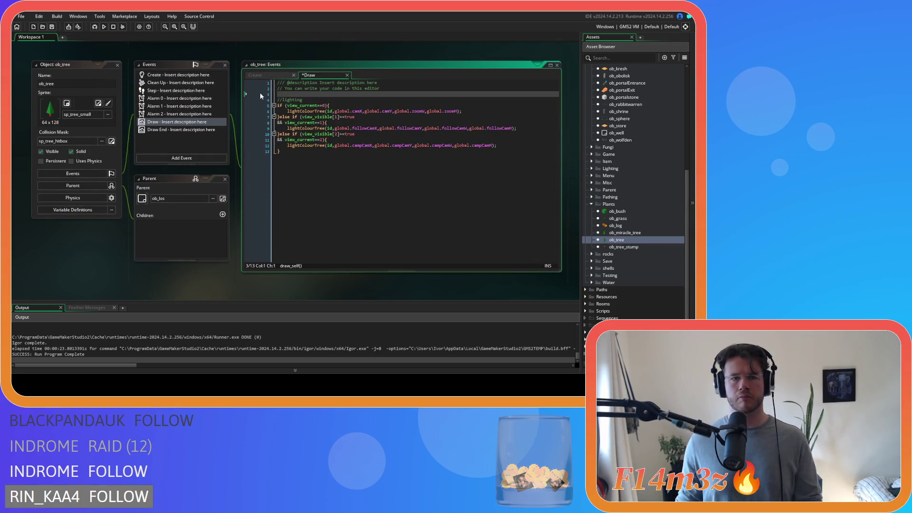
# Type draw_self(); into each of ob_tree's three view branches.
pyautogui.click(342, 100)
pyautogui.press('Return')
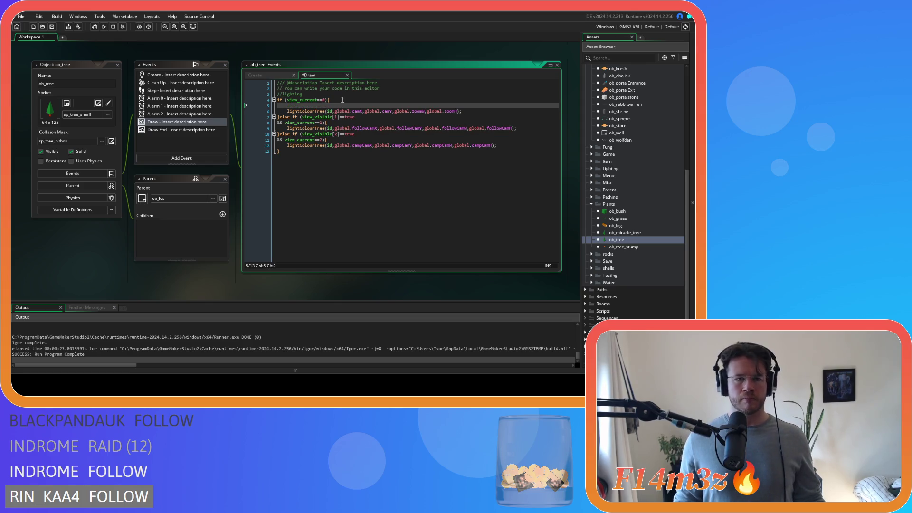
pyautogui.write('draw_self();')
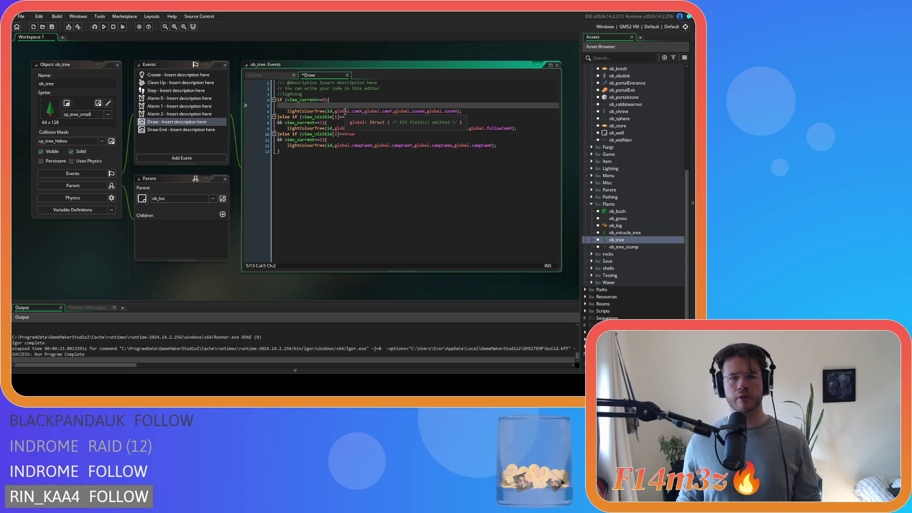
pyautogui.click(336, 122)
pyautogui.press('Return')
pyautogui.write('draw_self();')
pyautogui.click(345, 145)
pyautogui.press('Return')
pyautogui.write('draw_self();')
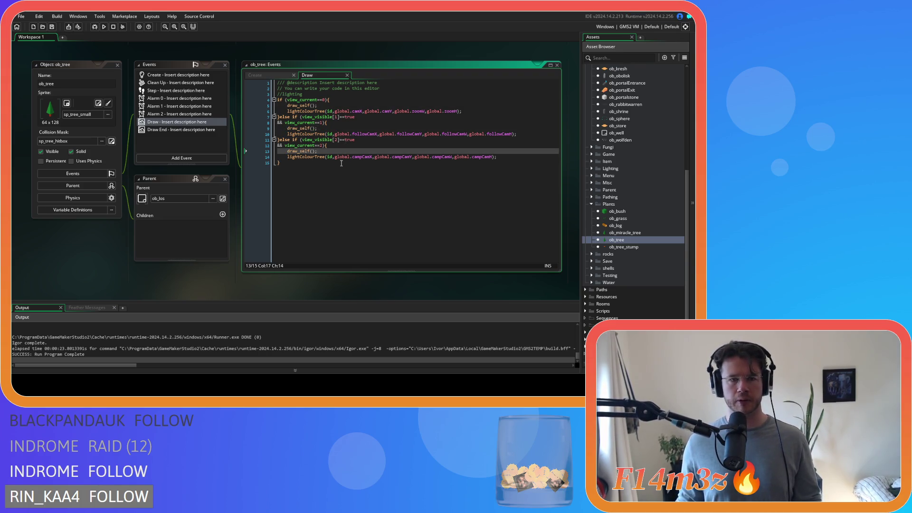
# Open ob_tree_stump's Draw code and copy ob_log's view-checked drawing block.
pyautogui.doubleClick(619, 246)
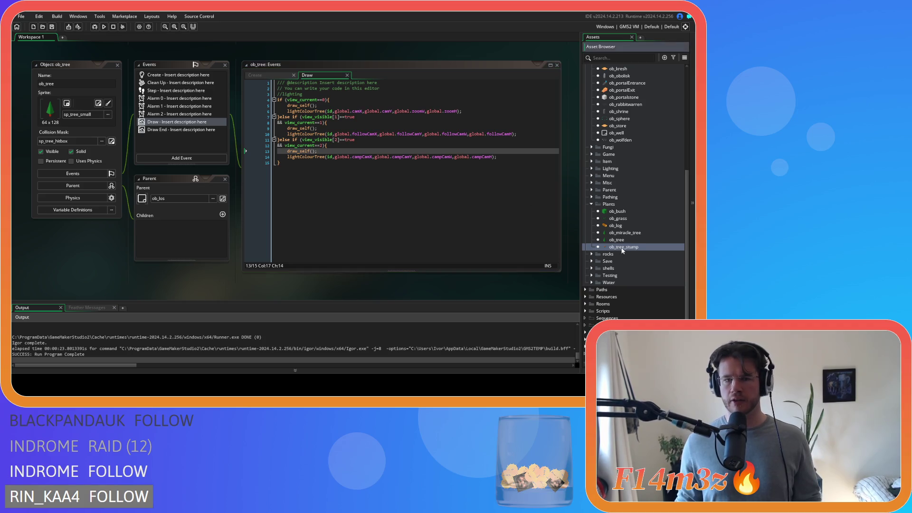
pyautogui.click(163, 141)
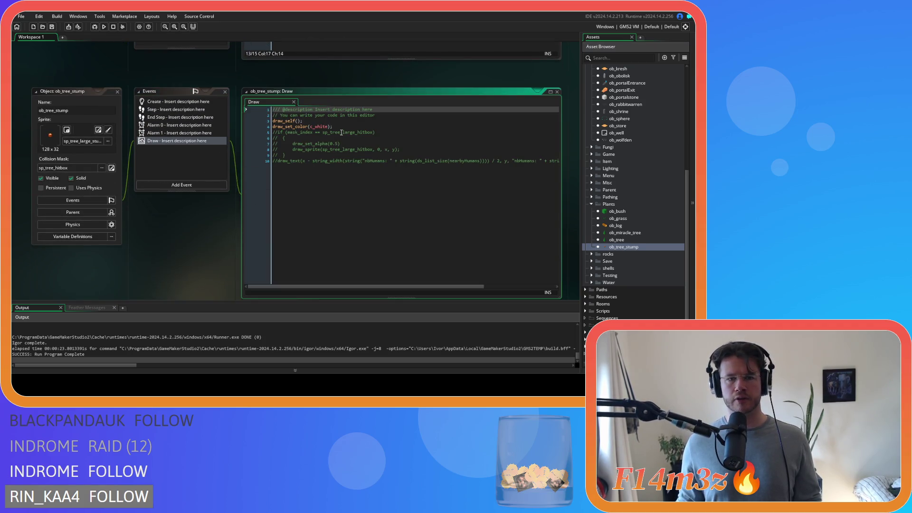
pyautogui.doubleClick(616, 225)
pyautogui.moveTo(315, 138)
pyautogui.mouseDown()
pyautogui.moveTo(249, 109)
pyautogui.moveTo(249, 94)
pyautogui.mouseUp()
pyautogui.rightClick(303, 105)
pyautogui.click(312, 122)
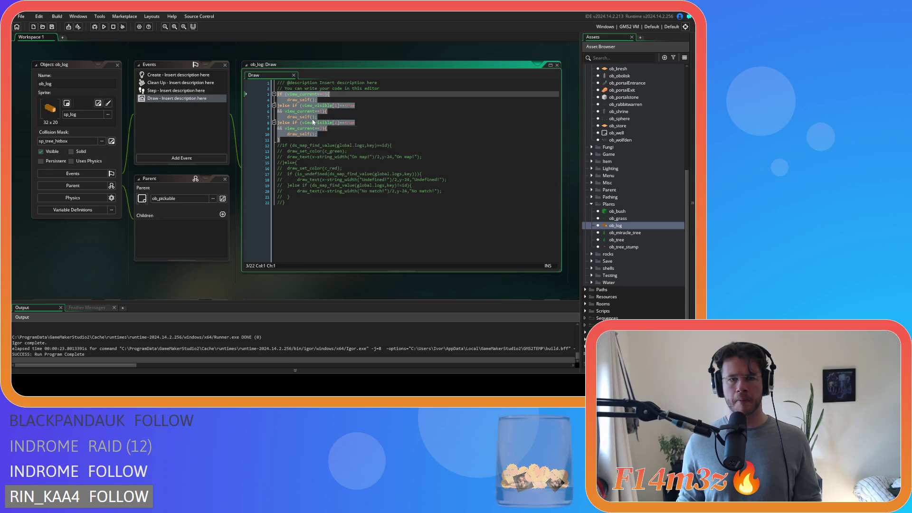
# Replace ob_tree_stump's draw_self and colour-setting lines with the copied block.
pyautogui.doubleClick(623, 247)
pyautogui.click(268, 99)
pyautogui.moveTo(269, 100); pyautogui.dragTo(263, 93)
pyautogui.hotkey('ctrl', 'v')
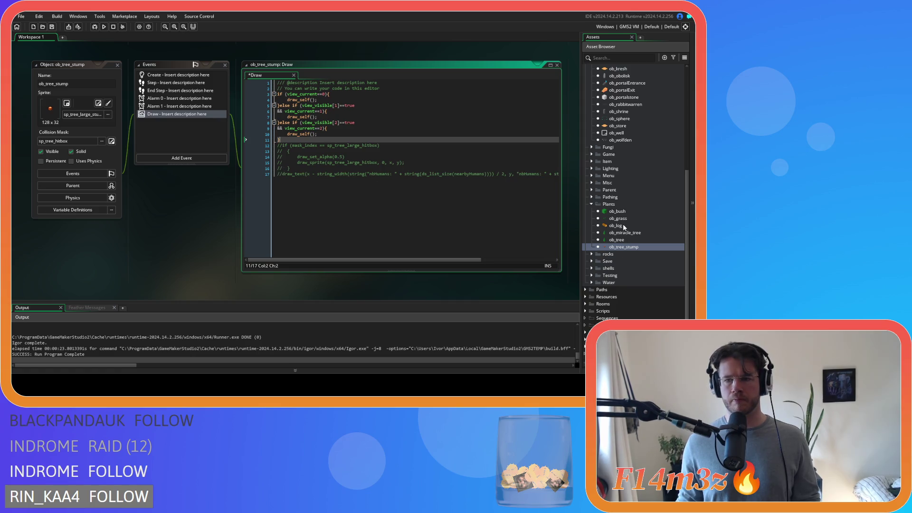
# Recheck ob_log's code, then open ob_freshwater's Draw code from the Water folder.
pyautogui.doubleClick(623, 226)
pyautogui.click(393, 134)
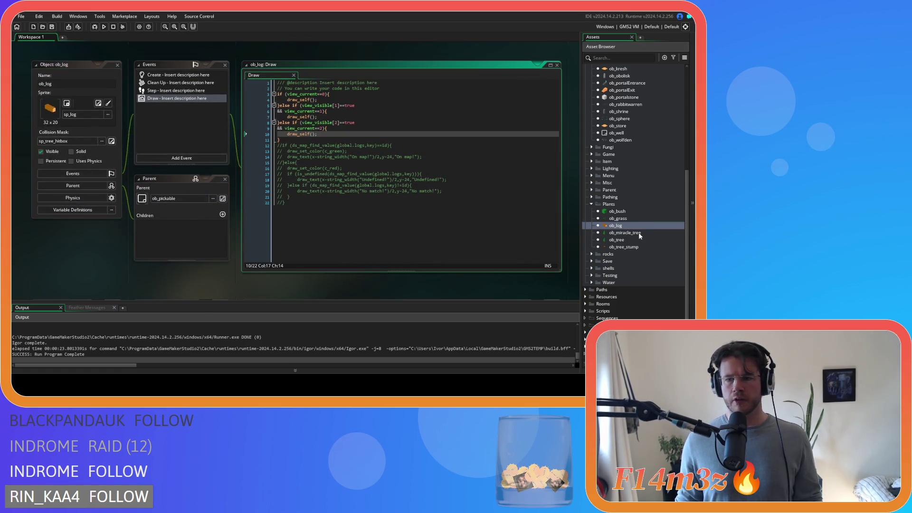
pyautogui.click(592, 204)
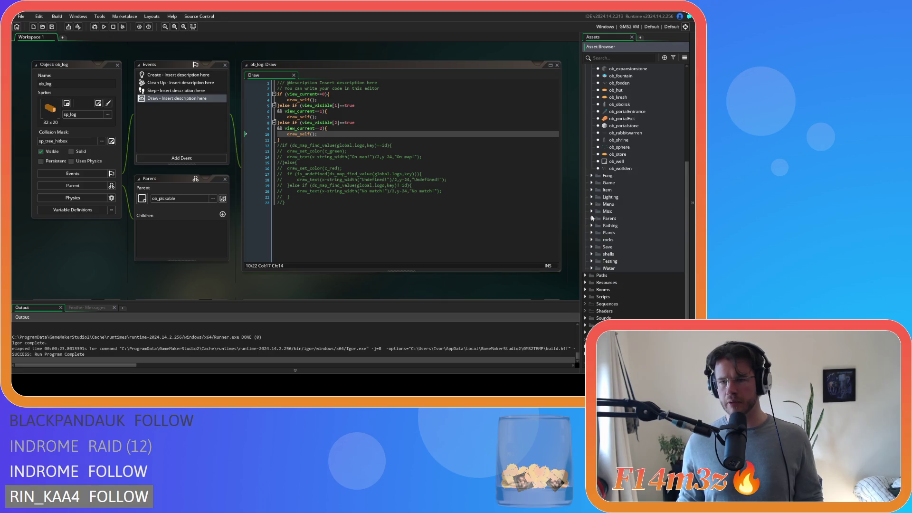
pyautogui.scroll(3, 591, 199)
pyautogui.click(590, 112)
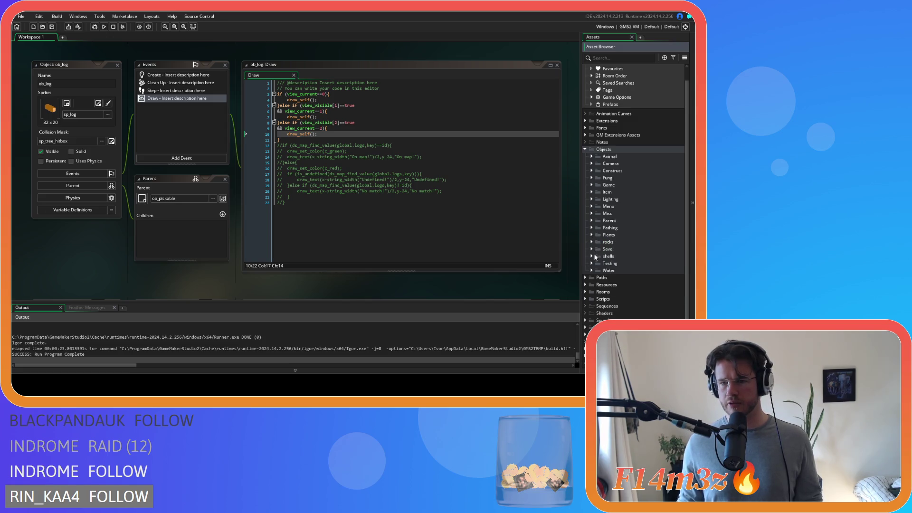
pyautogui.click(591, 270)
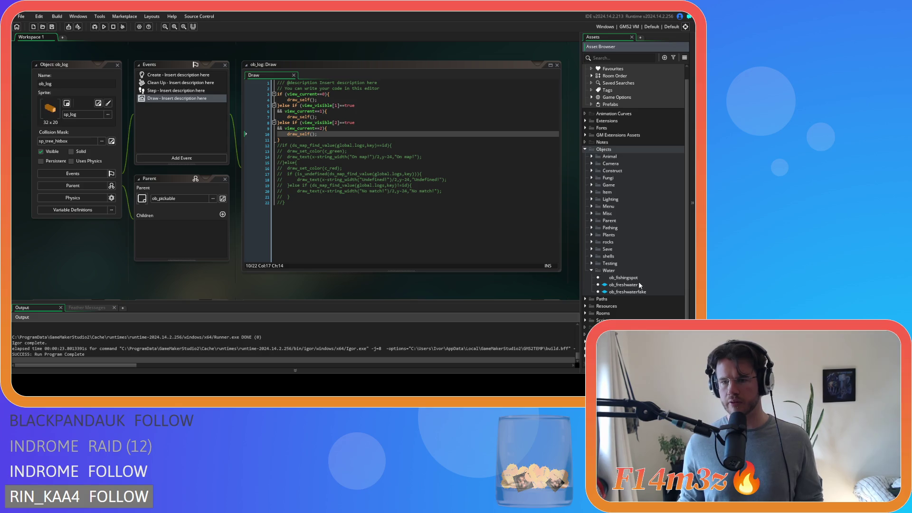
pyautogui.doubleClick(622, 285)
pyautogui.doubleClick(216, 125)
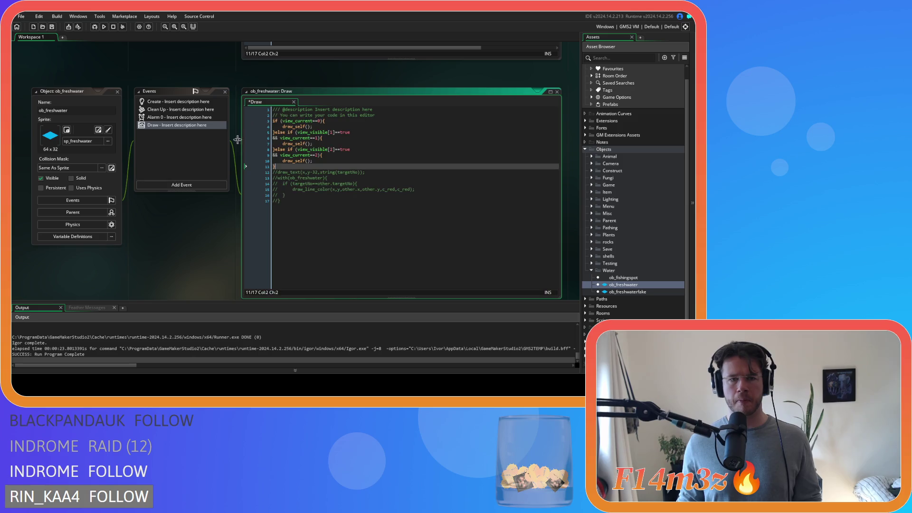
# Add a Draw event to ob_freshwaterfake and paste the view-checked drawing block.
pyautogui.doubleClick(627, 292)
pyautogui.doubleClick(180, 103)
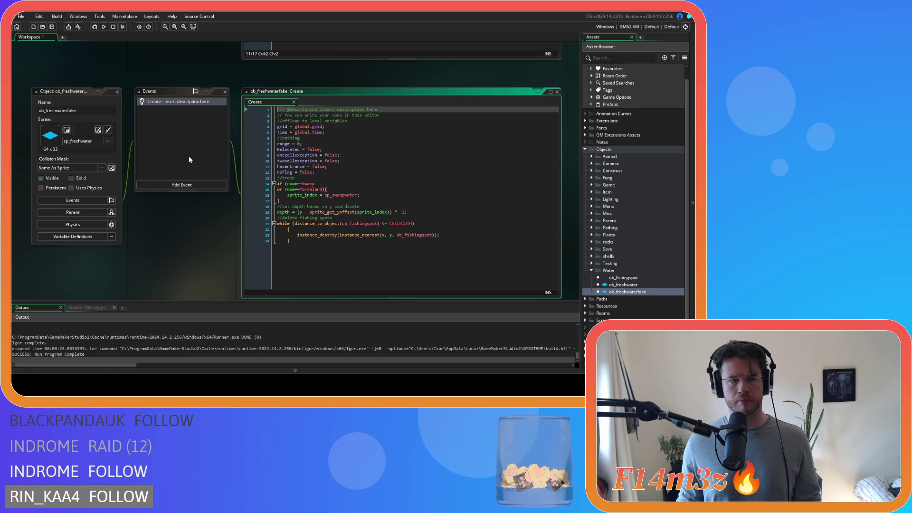
pyautogui.click(182, 185)
pyautogui.click(228, 229)
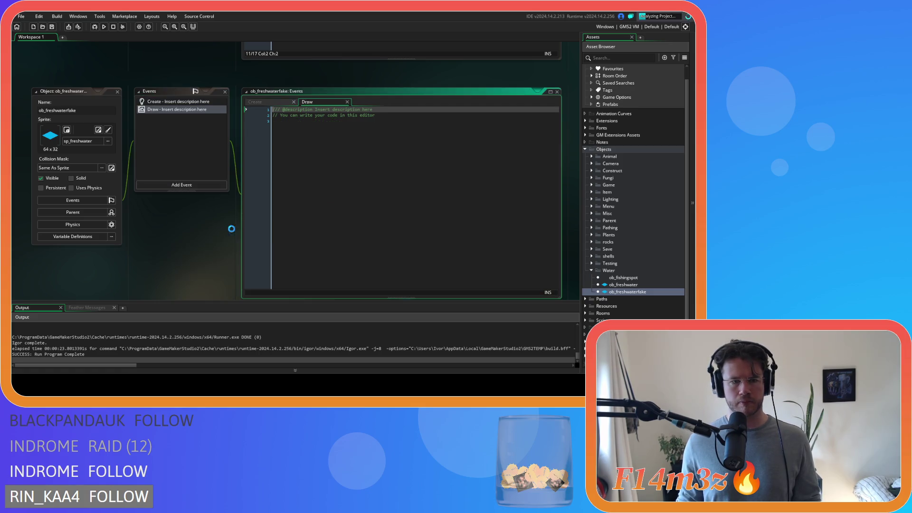
pyautogui.hotkey('ctrl', 'a')
pyautogui.hotkey('ctrl', 'v')
# Close all open editor windows and collapse the object folders in the asset list.
pyautogui.rightClick(159, 241)
pyautogui.moveTo(178, 250)
pyautogui.click(219, 369)
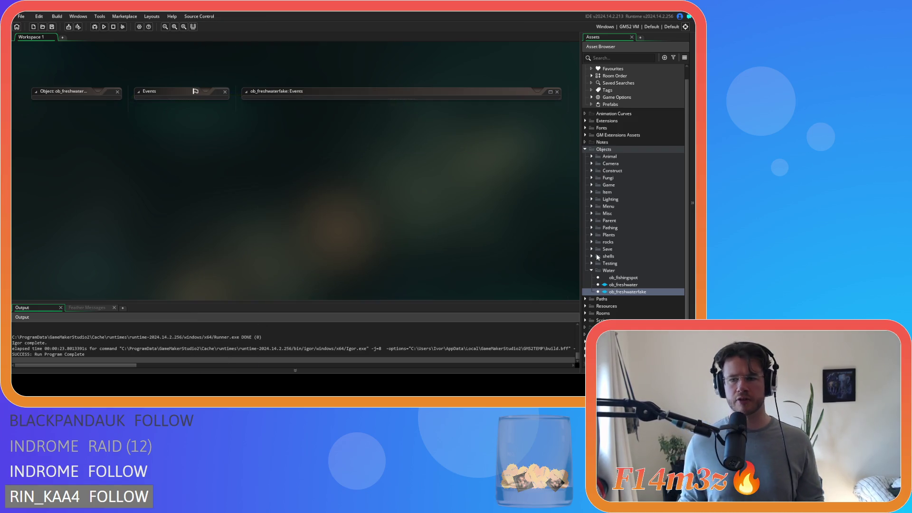
pyautogui.click(592, 270)
pyautogui.click(584, 149)
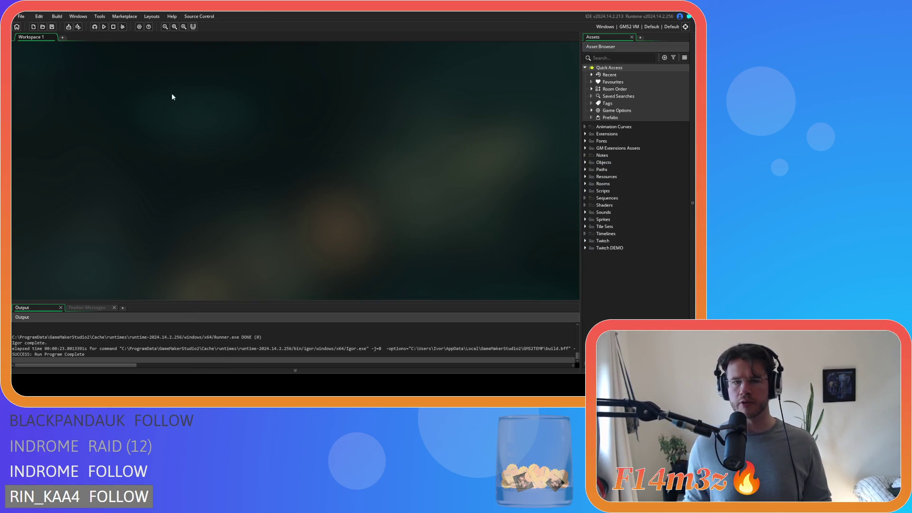
# Build and launch the Entheogen game with F5.
pyautogui.press('F5')
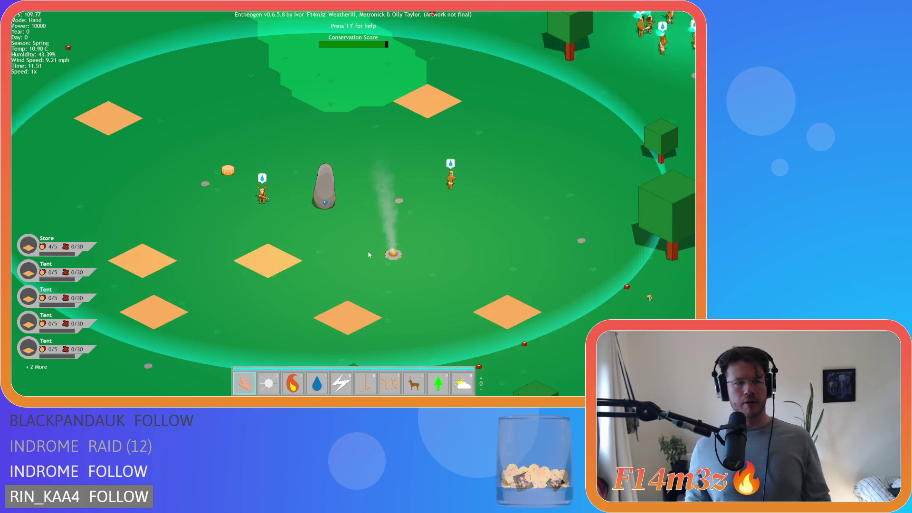
# Quit the running Entheogen game and confirm the exit prompt with Y.
pyautogui.press('Escape')
pyautogui.press('y')
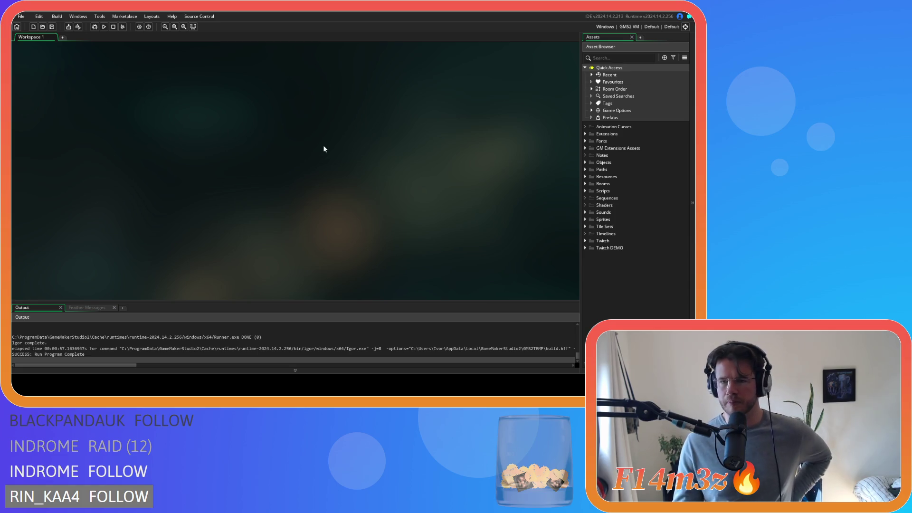
# Expand Scripts > Lighting > Light in the Asset Browser and open sc_lightBush.
pyautogui.click(585, 163)
pyautogui.click(585, 163)
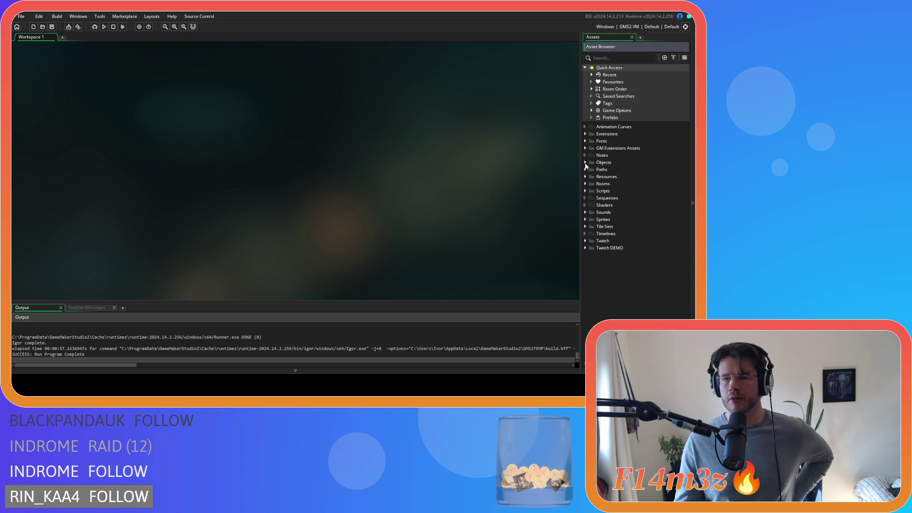
pyautogui.click(585, 190)
pyautogui.scroll(-3, 612, 250)
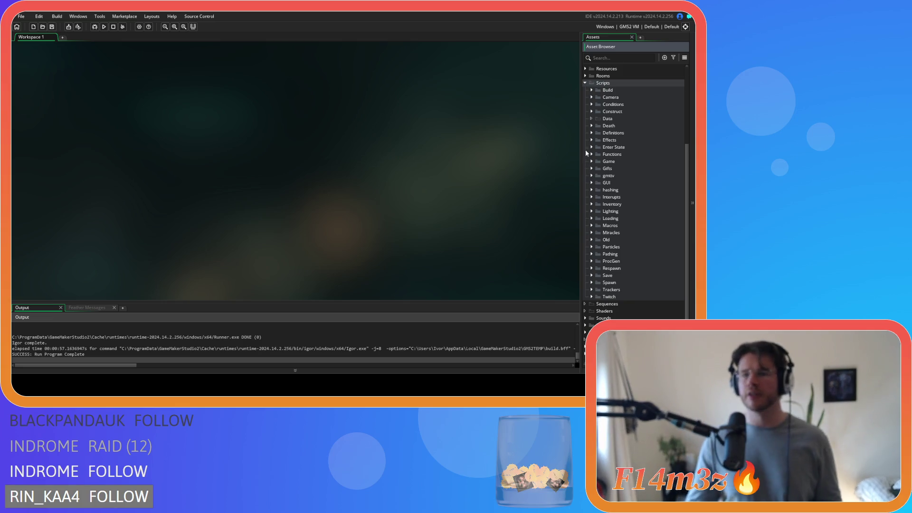
pyautogui.click(597, 212)
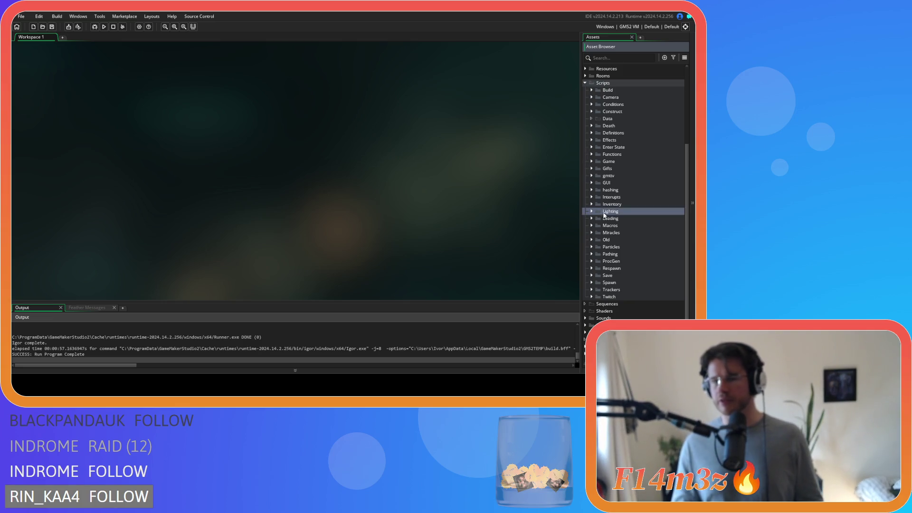
pyautogui.click(592, 211)
pyautogui.click(598, 226)
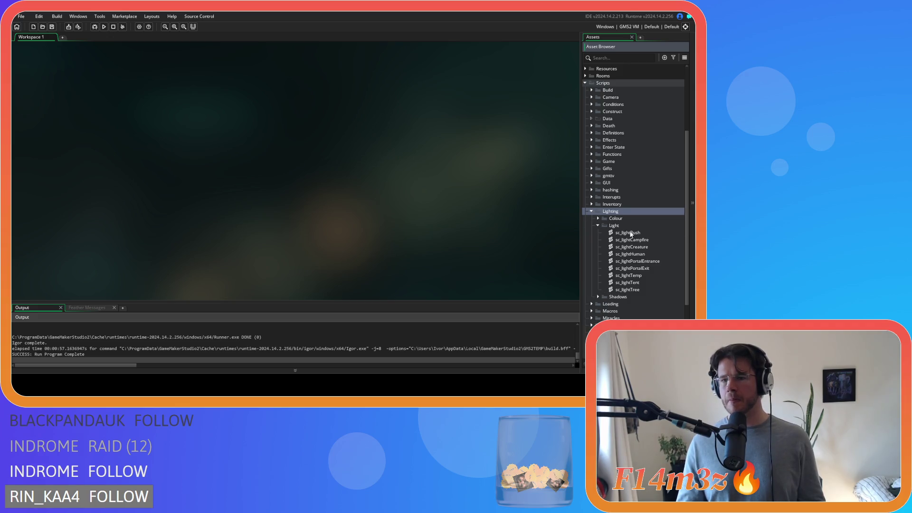
pyautogui.doubleClick(631, 233)
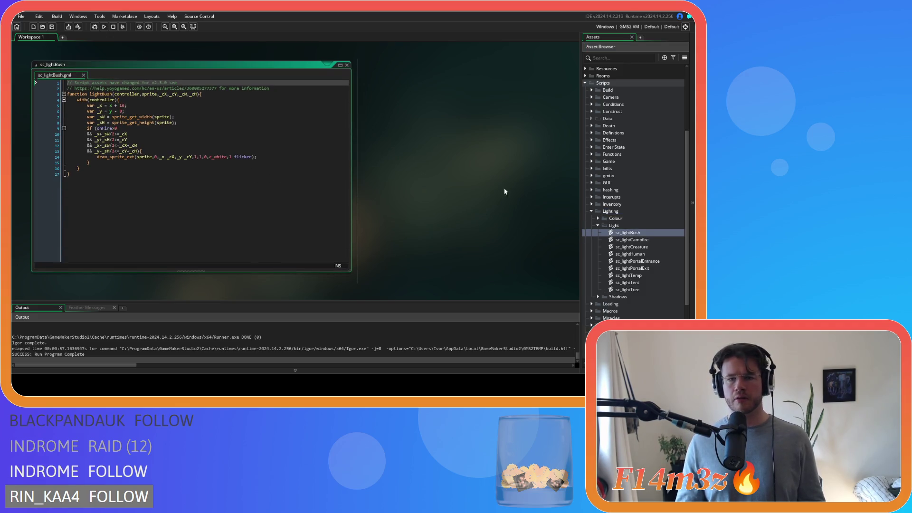
# Close sc_lightBush and show the Lighting > Colour scripts instead of Light.
pyautogui.click(346, 65)
pyautogui.click(598, 226)
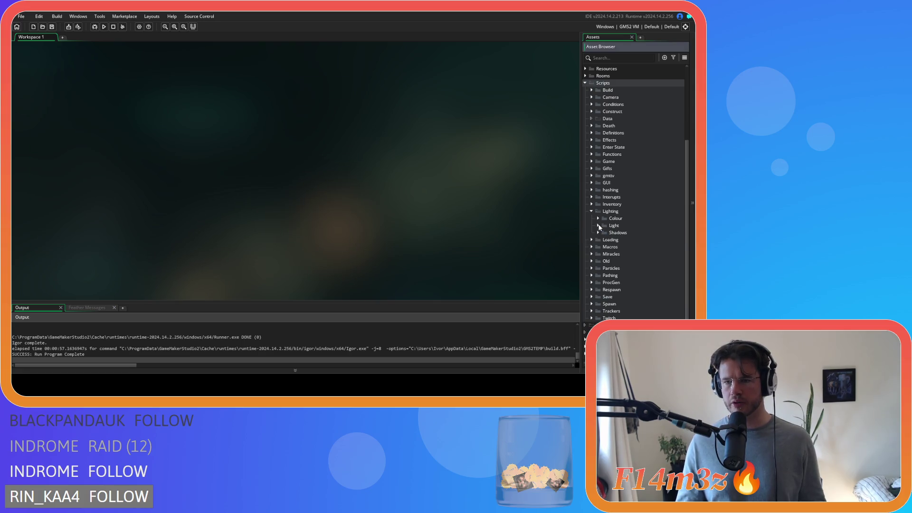
pyautogui.click(598, 219)
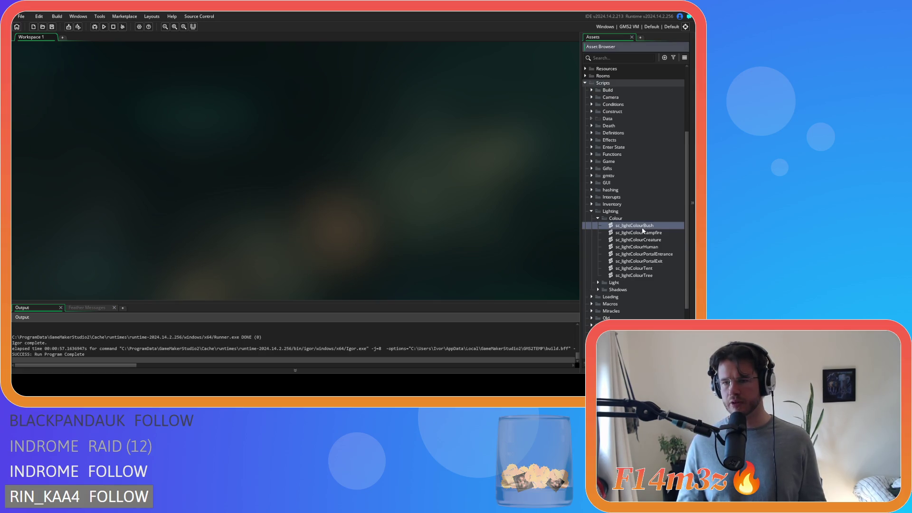
# Open the Bush, Campfire and Creature colour scripts and start decimalising Creature's flicker fraction.
pyautogui.doubleClick(611, 225)
pyautogui.doubleClick(613, 232)
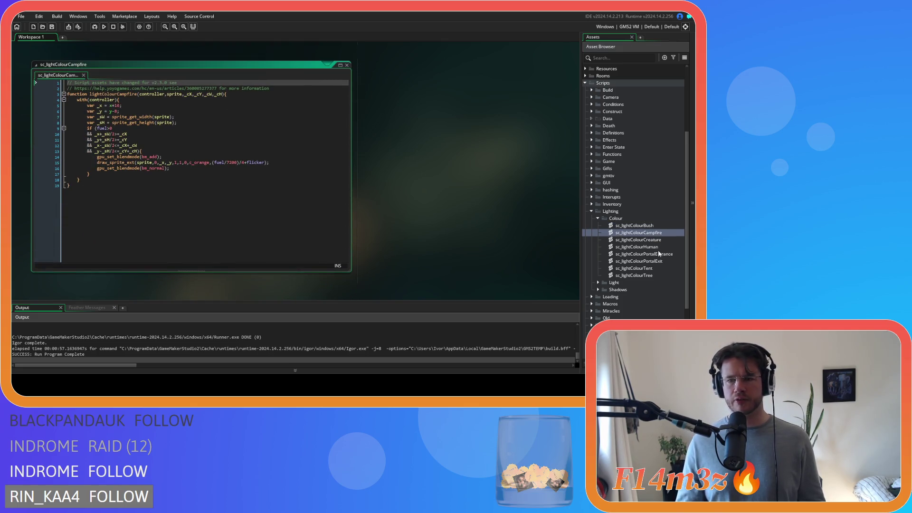
pyautogui.doubleClick(638, 239)
pyautogui.click(219, 169)
pyautogui.press('BackSpace')
pyautogui.press('BackSpace')
pyautogui.press('BackSpace')
pyautogui.write('0.25+flicker);')
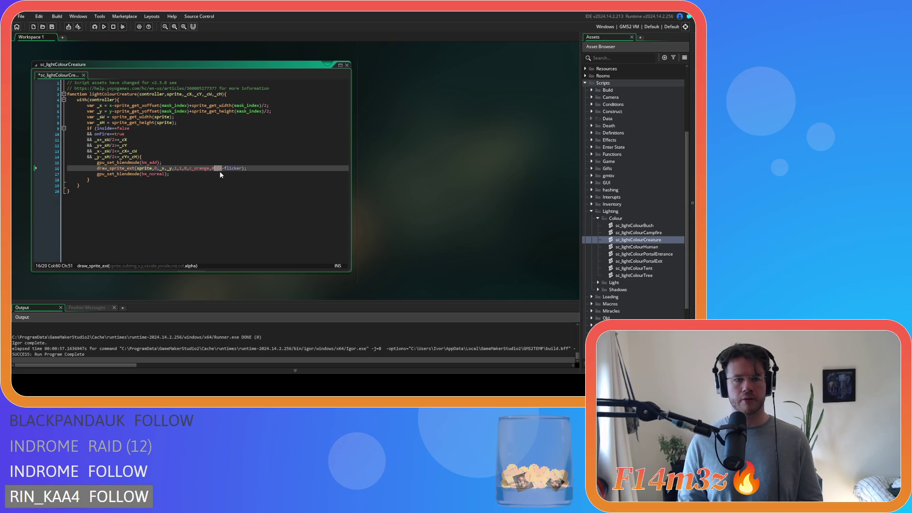
pyautogui.hotkey('shift', 'Left')
# Replace the 1/4 flicker fraction with 0.25 in sc_lightColourHuman and sc_lightColourTent.
pyautogui.doubleClick(636, 246)
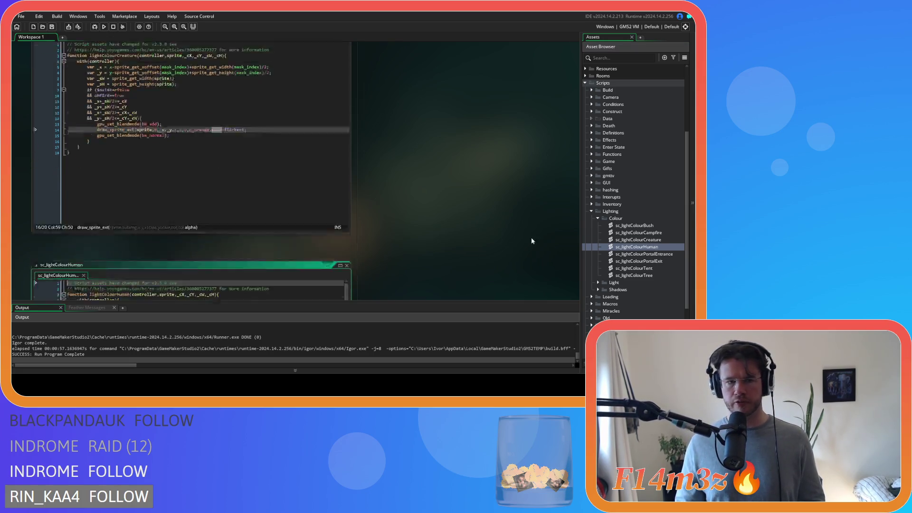
pyautogui.click(218, 157)
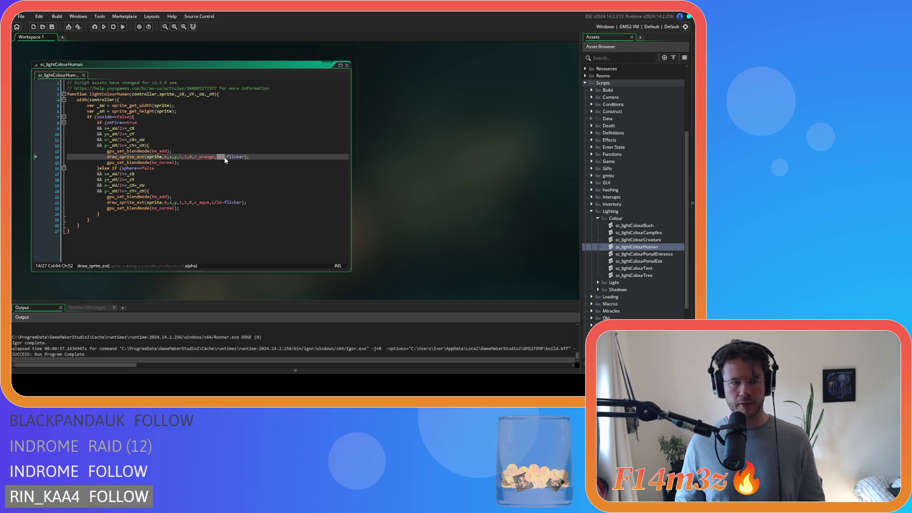
pyautogui.hotkey('ctrl', 'f')
pyautogui.press('Escape')
pyautogui.write('0.25')
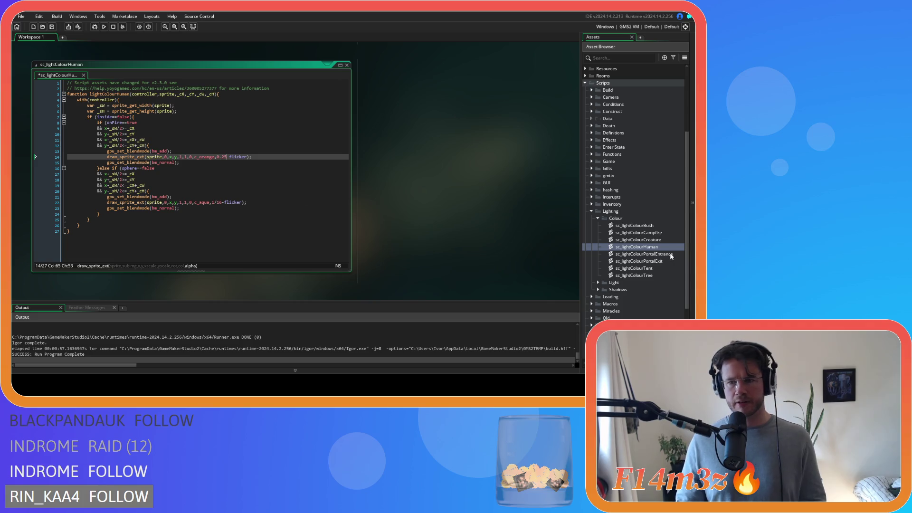
pyautogui.doubleClick(663, 269)
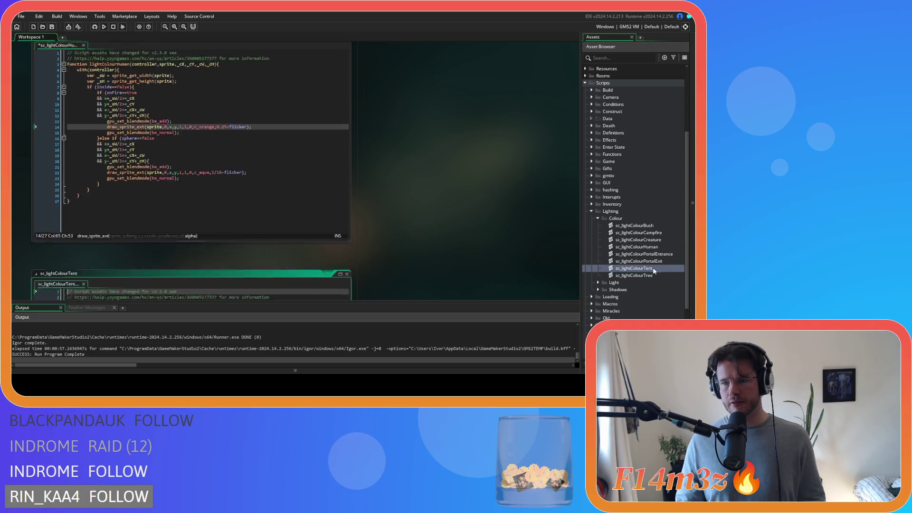
pyautogui.moveTo(211, 163); pyautogui.dragTo(218, 166)
pyautogui.write('0.25')
# Check the Tree, Portal Entrance and Portal Exit colour scripts' 0.0625 flicker values.
pyautogui.doubleClick(650, 276)
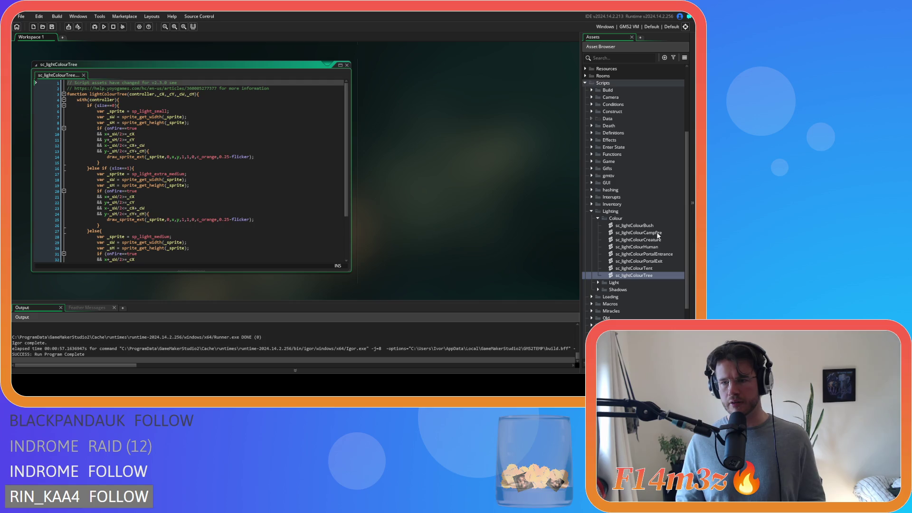
pyautogui.doubleClick(664, 246)
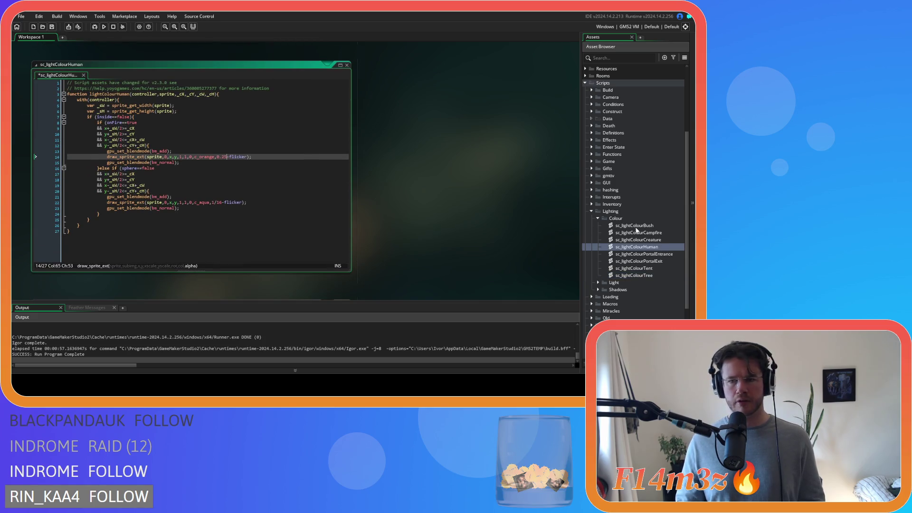
pyautogui.doubleClick(649, 254)
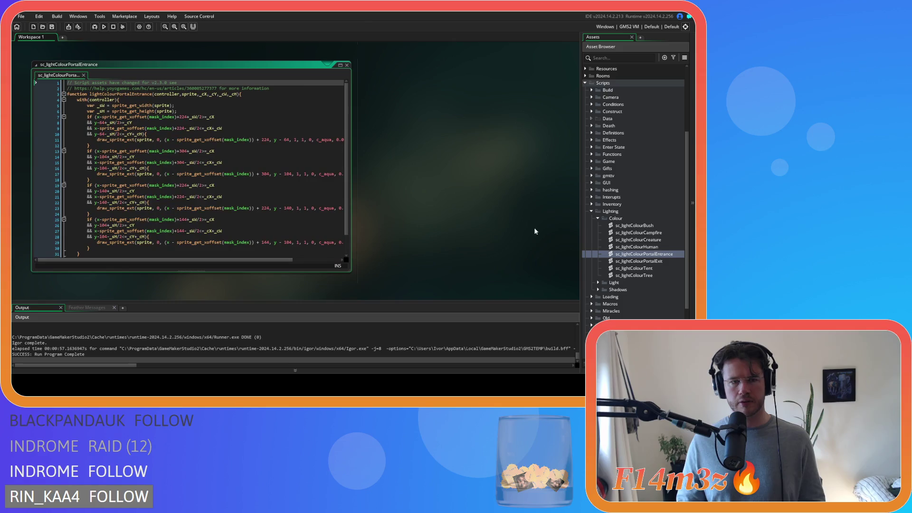
pyautogui.moveTo(268, 259); pyautogui.dragTo(315, 259)
pyautogui.moveTo(280, 140); pyautogui.dragTo(285, 142)
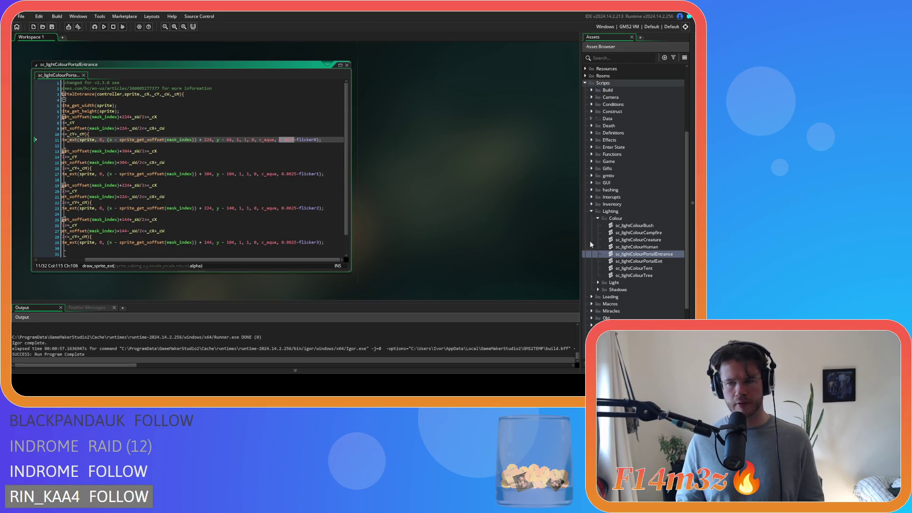
pyautogui.doubleClick(651, 261)
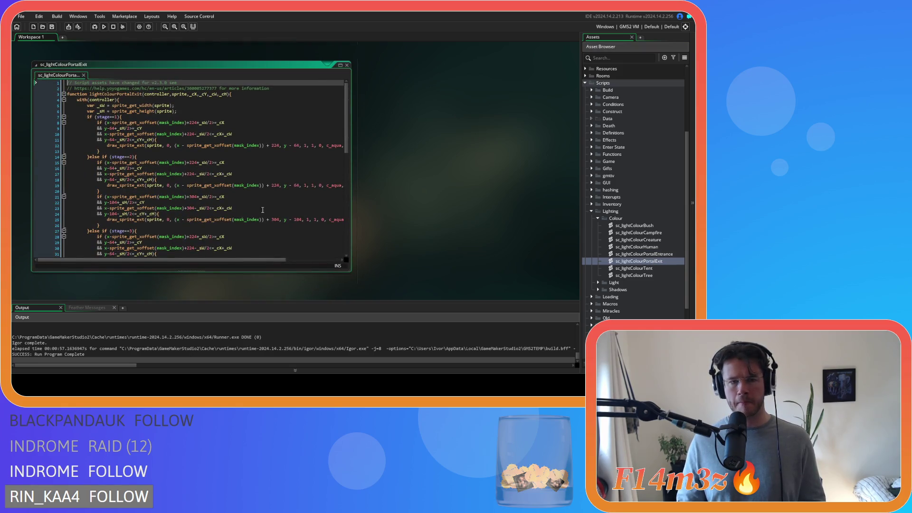
pyautogui.moveTo(253, 260); pyautogui.dragTo(361, 271)
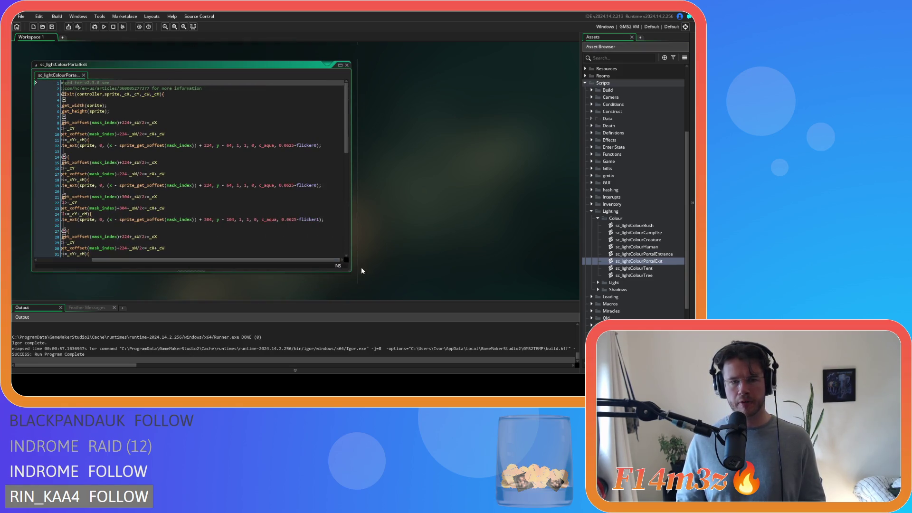
# Change the c_aqua light's fraction in sc_lightColourHuman to 0.0625 and save.
pyautogui.doubleClick(660, 247)
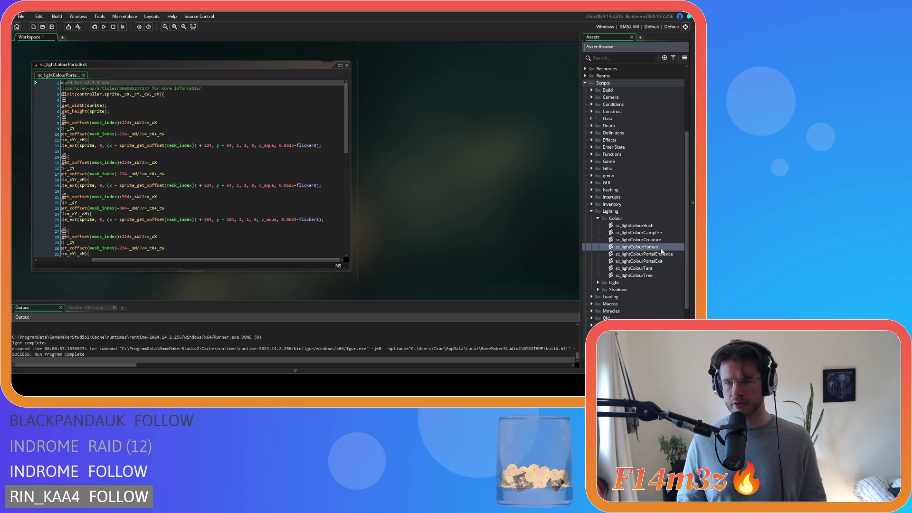
pyautogui.doubleClick(212, 202)
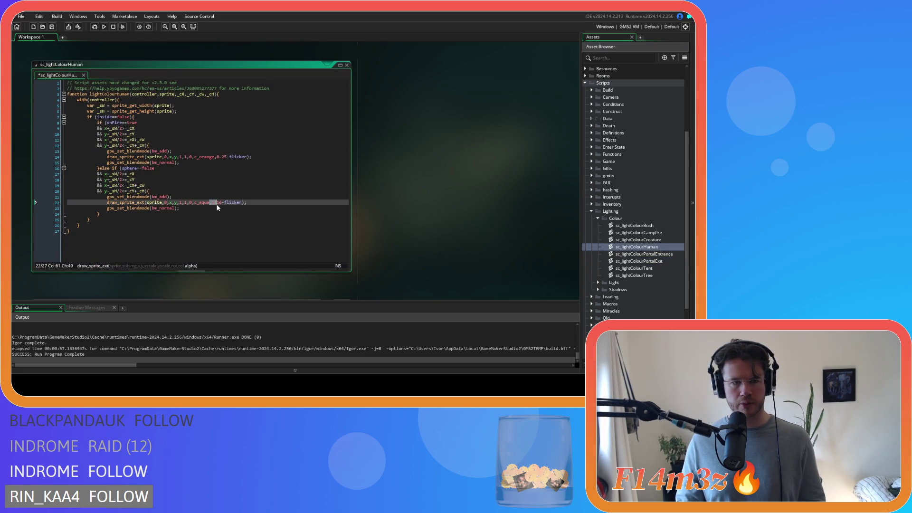
pyautogui.moveTo(213, 204); pyautogui.dragTo(220, 205)
pyautogui.write('0.0625')
pyautogui.hotkey('ctrl', 's')
# Close all script windows and collapse the Colour and Lighting folders.
pyautogui.rightClick(418, 144)
pyautogui.moveTo(441, 157)
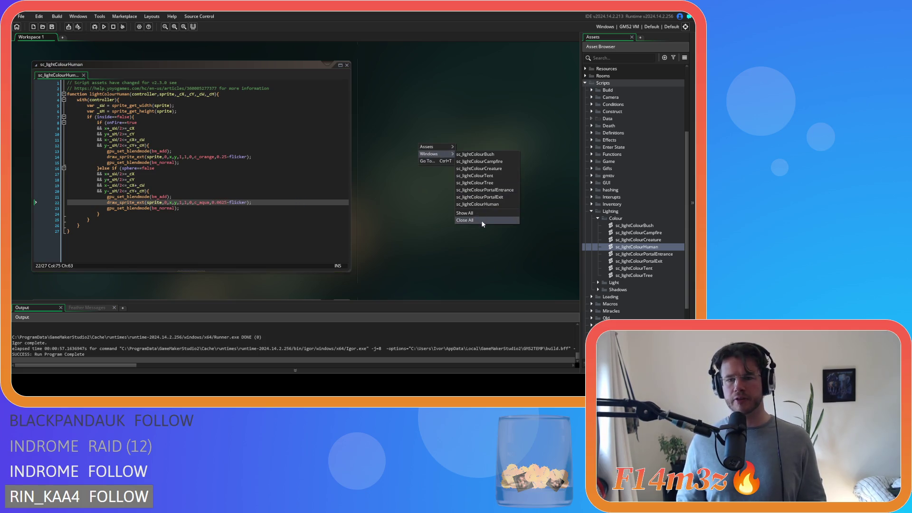
pyautogui.click(464, 220)
pyautogui.click(598, 218)
pyautogui.click(591, 213)
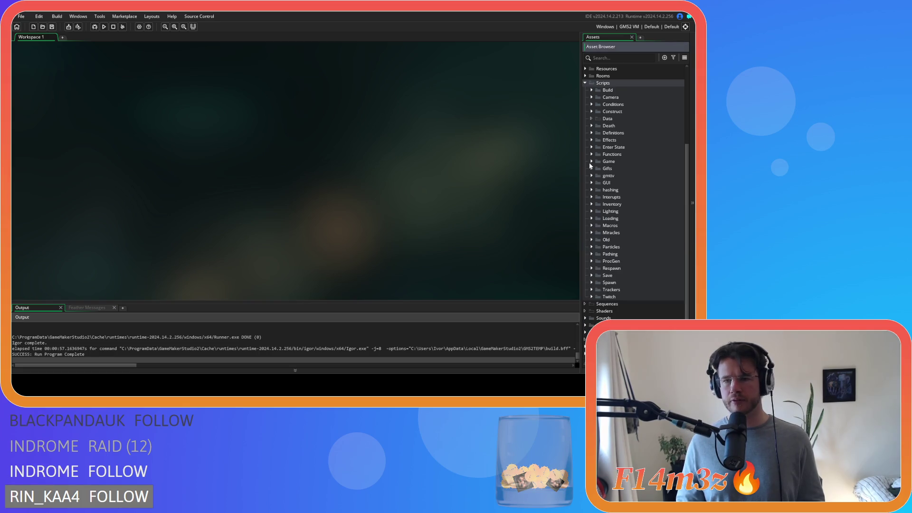
# Collapse the Scripts folder and build and run the game with F5.
pyautogui.click(584, 84)
pyautogui.press('F5')
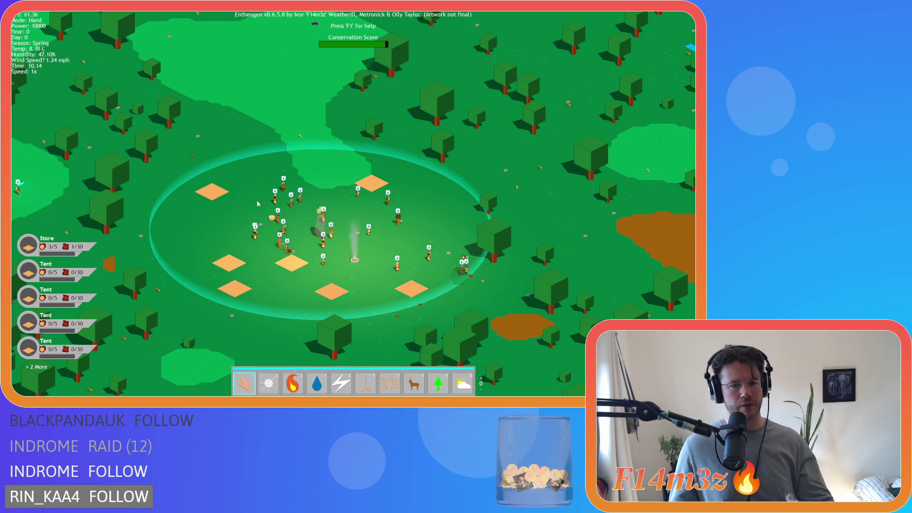
# Pan and zoom the camera around the village, then quit the game confirming with Y.
pyautogui.press('space')
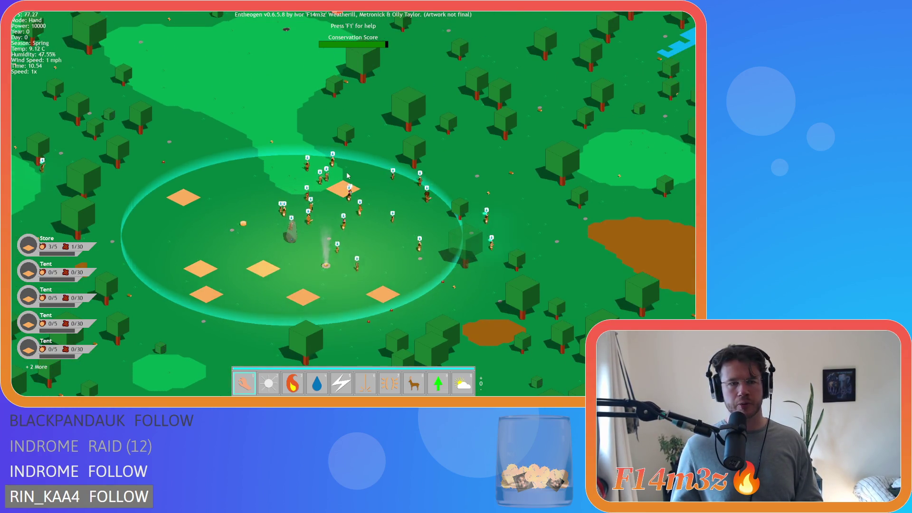
pyautogui.press('s')
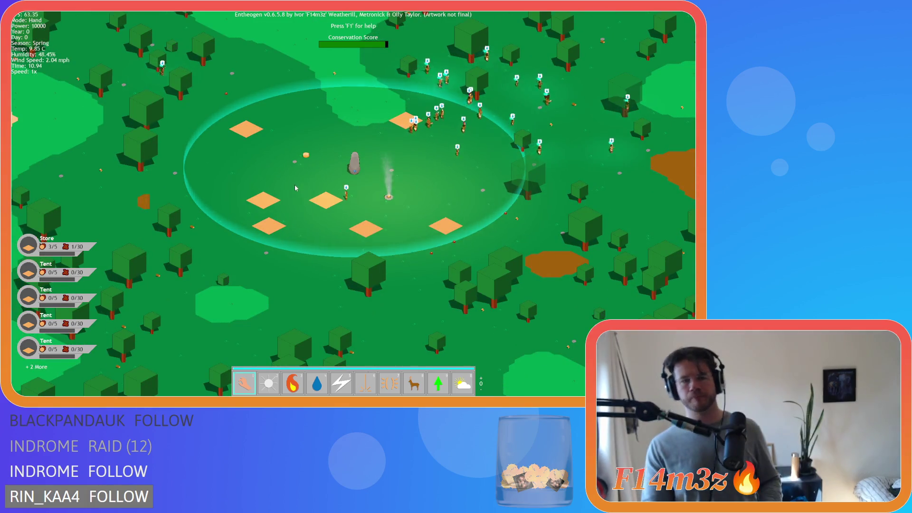
pyautogui.scroll(3, 295, 188)
pyautogui.press('Escape')
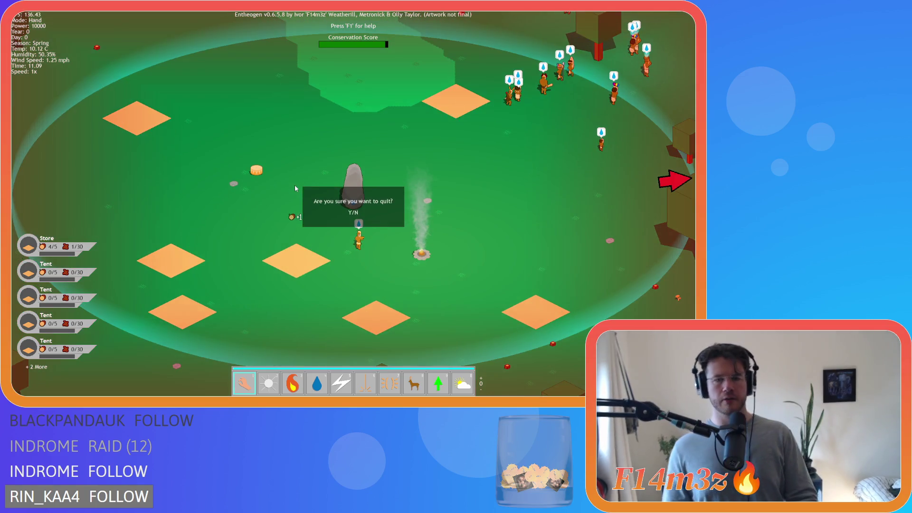
pyautogui.press('y')
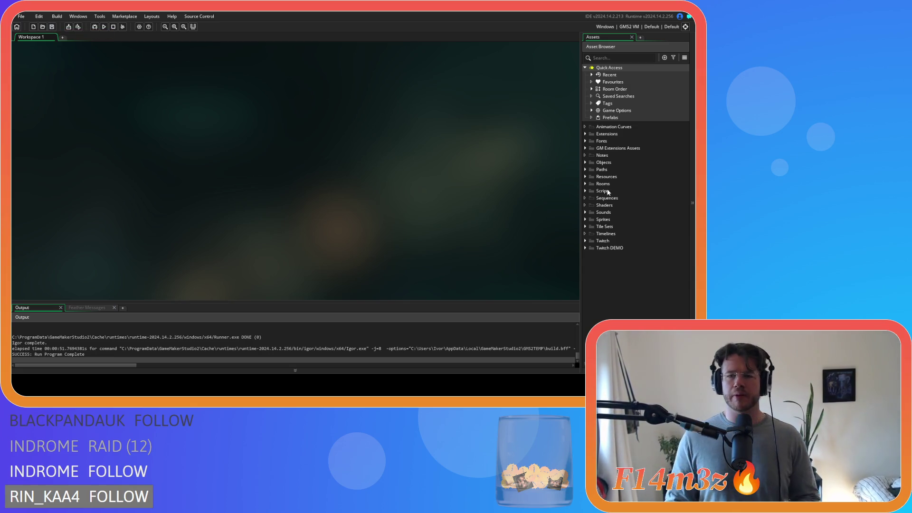
# Expand Scripts > Save in the Asset Browser and open sc_saveArrow's code.
pyautogui.click(585, 190)
pyautogui.click(584, 191)
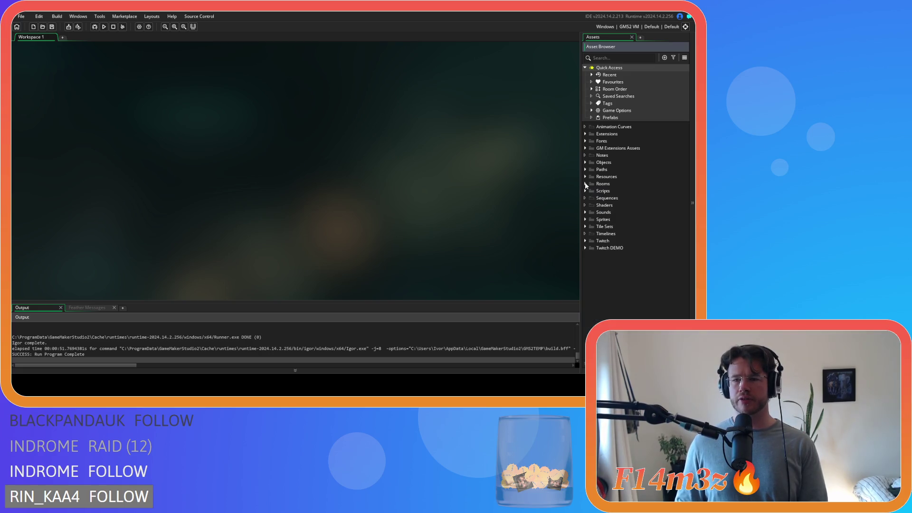
pyautogui.click(585, 163)
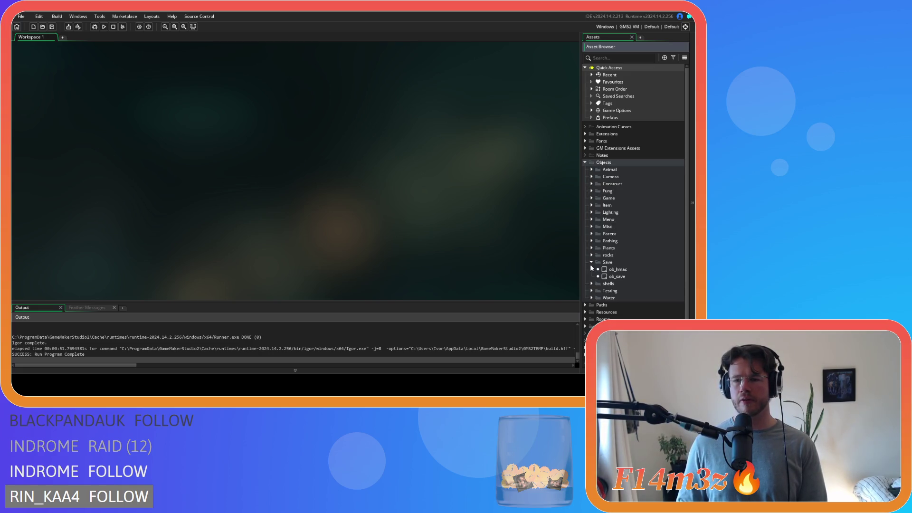
pyautogui.click(585, 162)
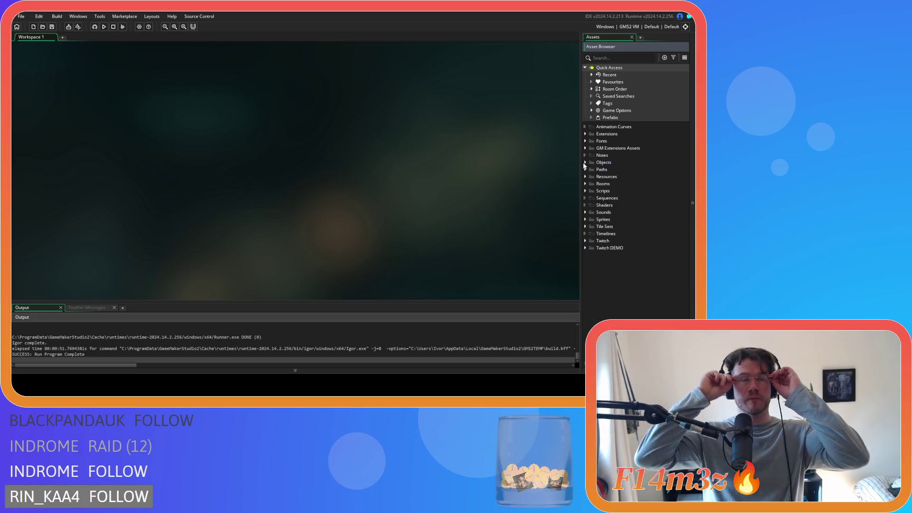
pyautogui.click(585, 190)
pyautogui.scroll(-5, 626, 239)
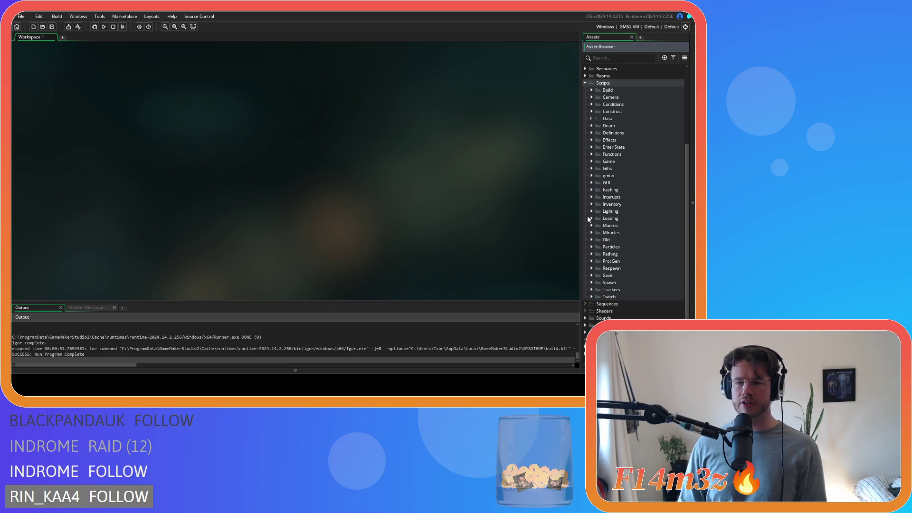
pyautogui.click(591, 276)
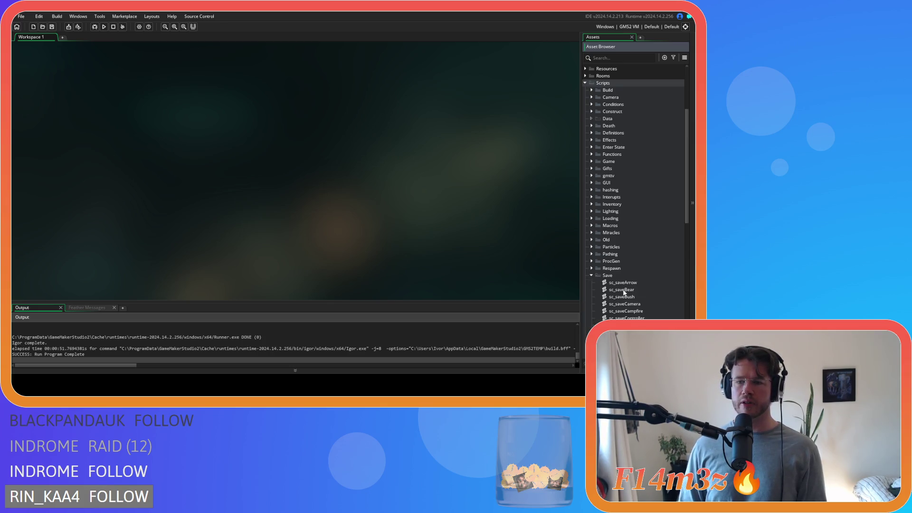
pyautogui.scroll(-3, 624, 278)
pyautogui.click(651, 212)
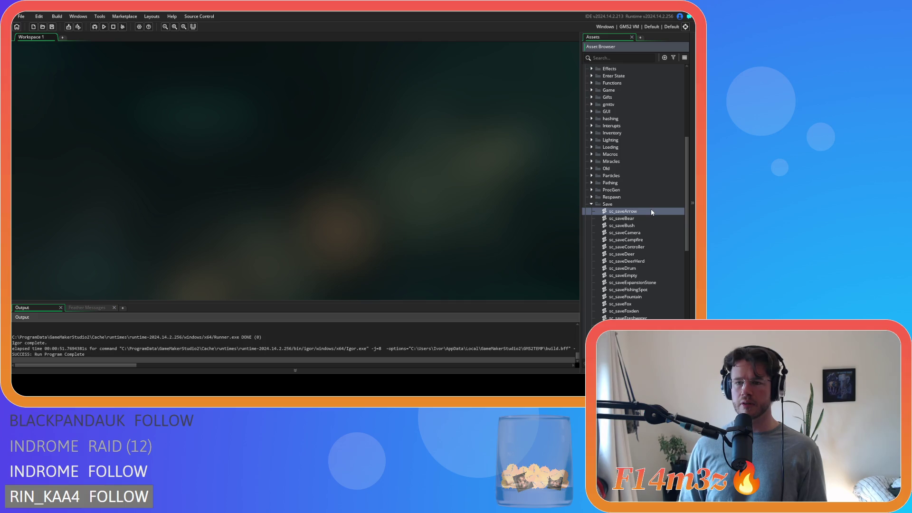
pyautogui.doubleClick(651, 212)
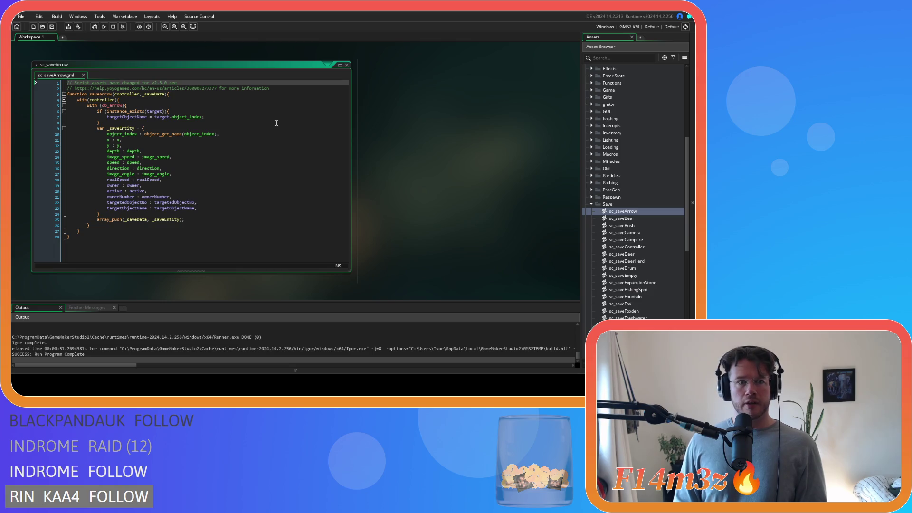
# Duplicate the targetObjectName line and rename the copy's variable to targetObjectNo.
pyautogui.click(252, 112)
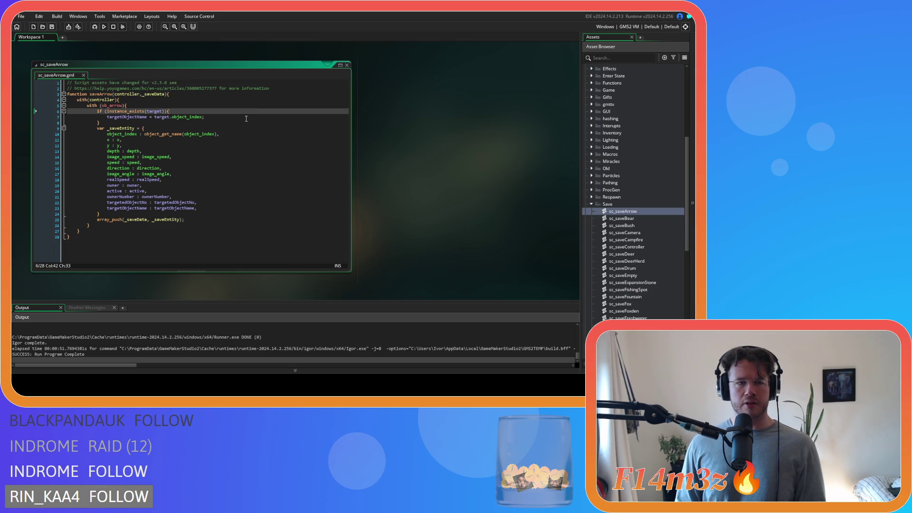
pyautogui.click(245, 120)
pyautogui.hotkey('ctrl', 'd')
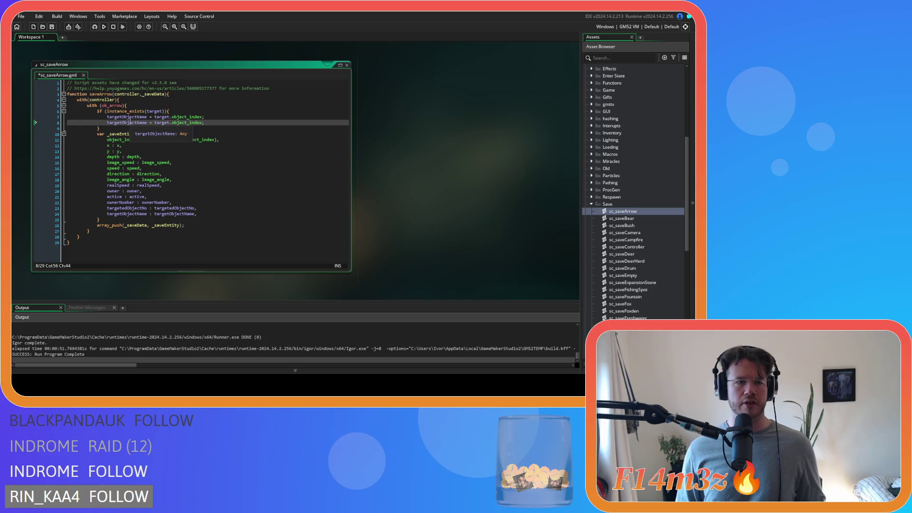
pyautogui.moveTo(137, 122); pyautogui.dragTo(147, 124)
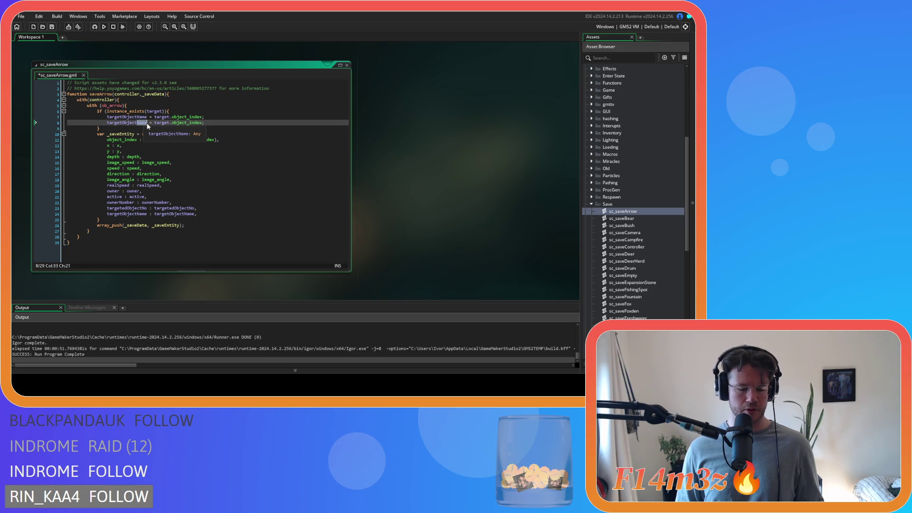
pyautogui.write('No')
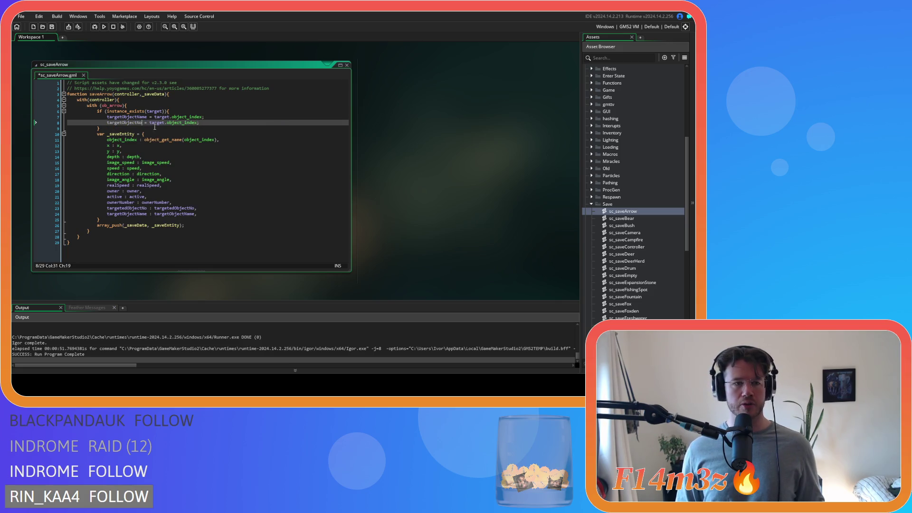
pyautogui.moveTo(137, 122); pyautogui.dragTo(121, 122)
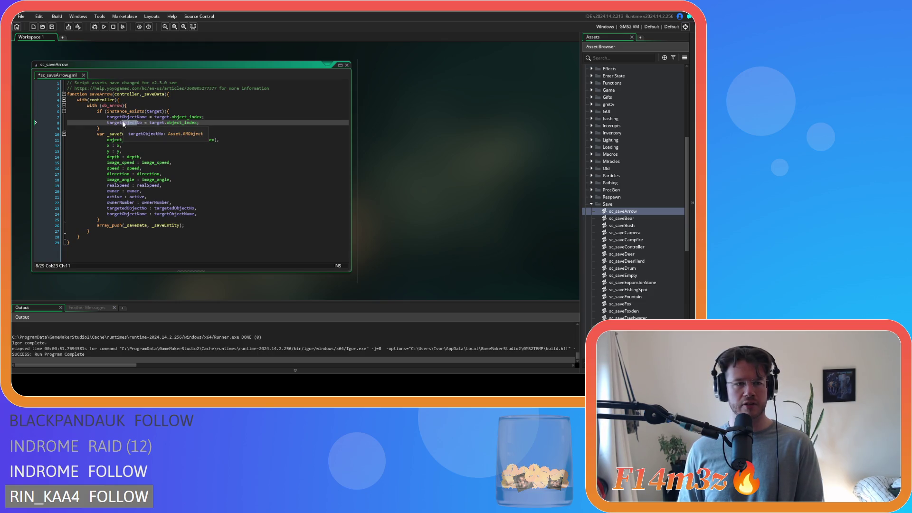
pyautogui.click(129, 123)
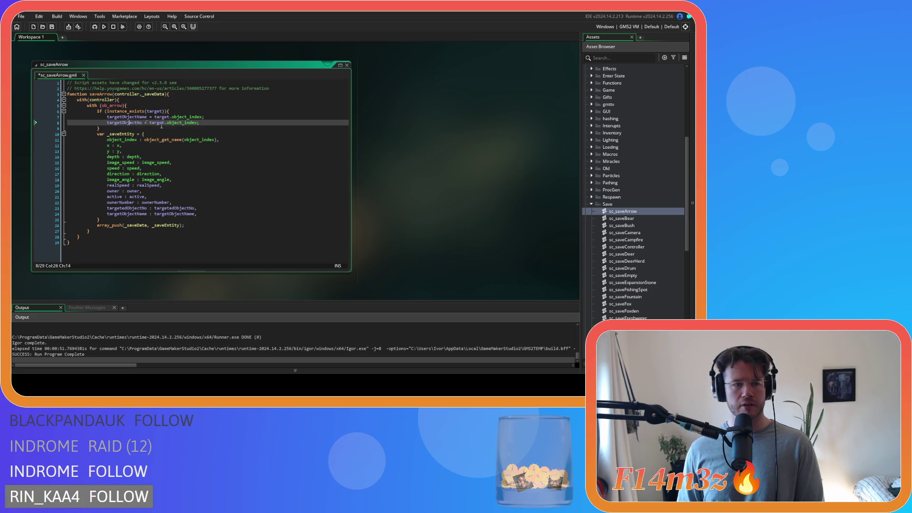
# Set the new line's value to target.objectNo and save sc_saveArrow.
pyautogui.scroll(5, 645, 216)
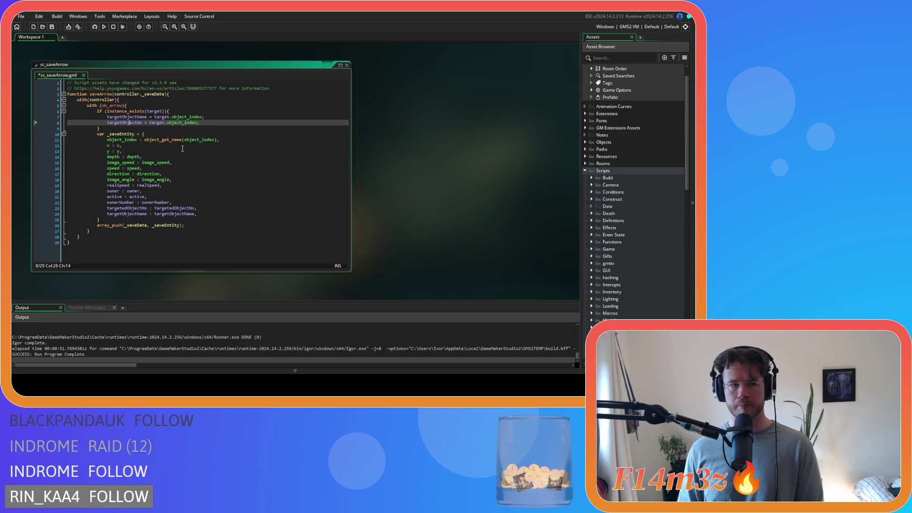
pyautogui.doubleClick(170, 123)
pyautogui.write('object;')
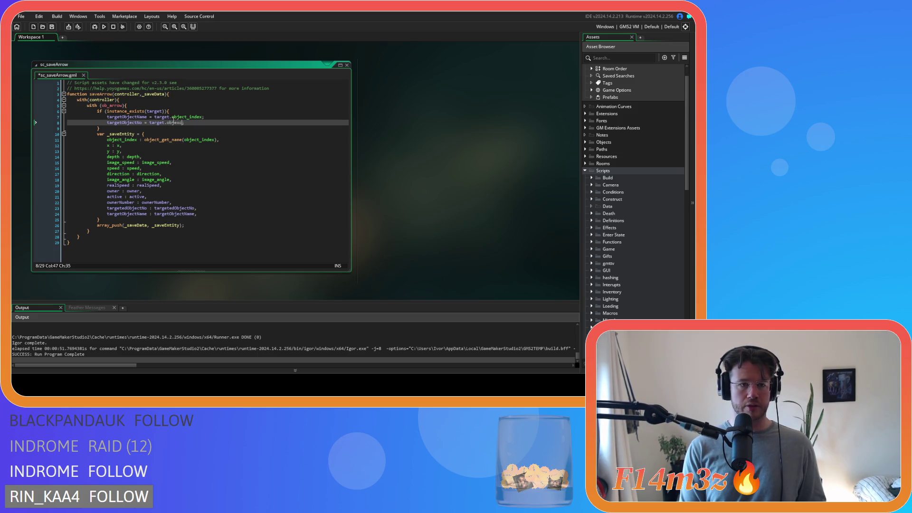
pyautogui.write('N')
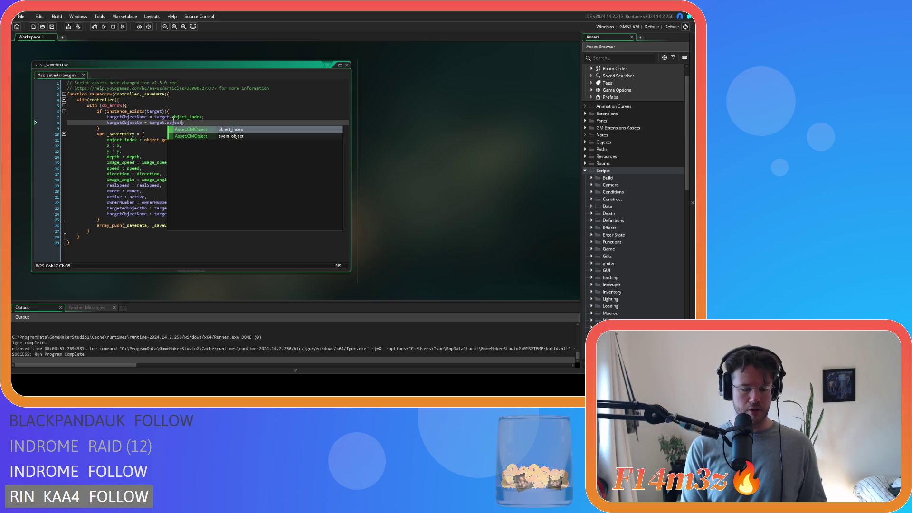
pyautogui.write('o')
pyautogui.click(240, 125)
pyautogui.hotkey('ctrl', 's')
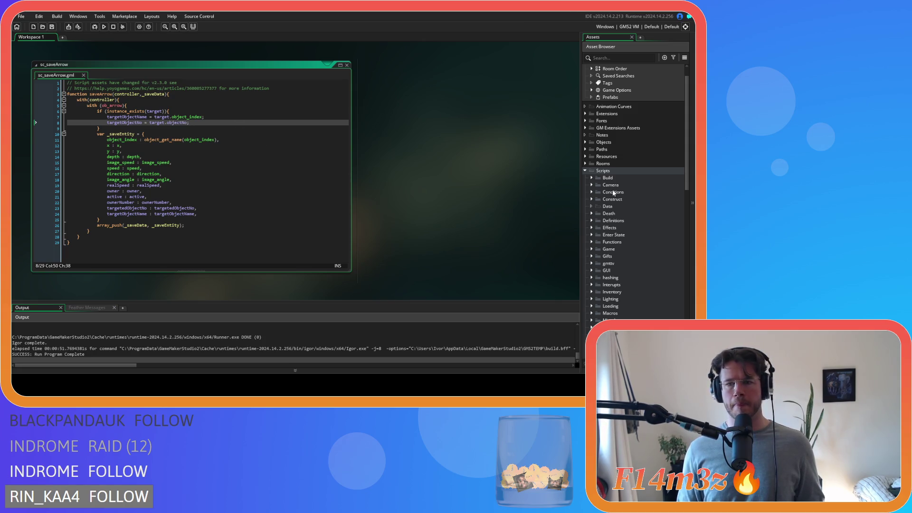
pyautogui.scroll(2, 598, 256)
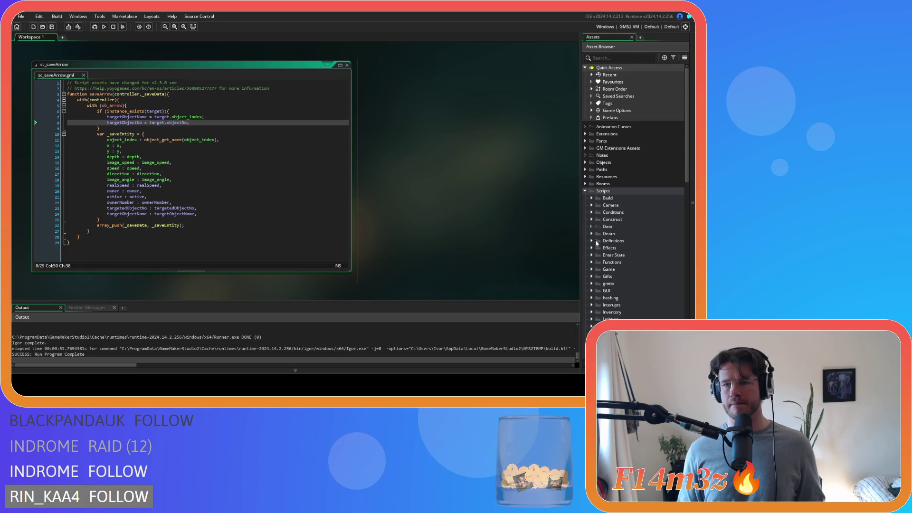
pyautogui.click(585, 162)
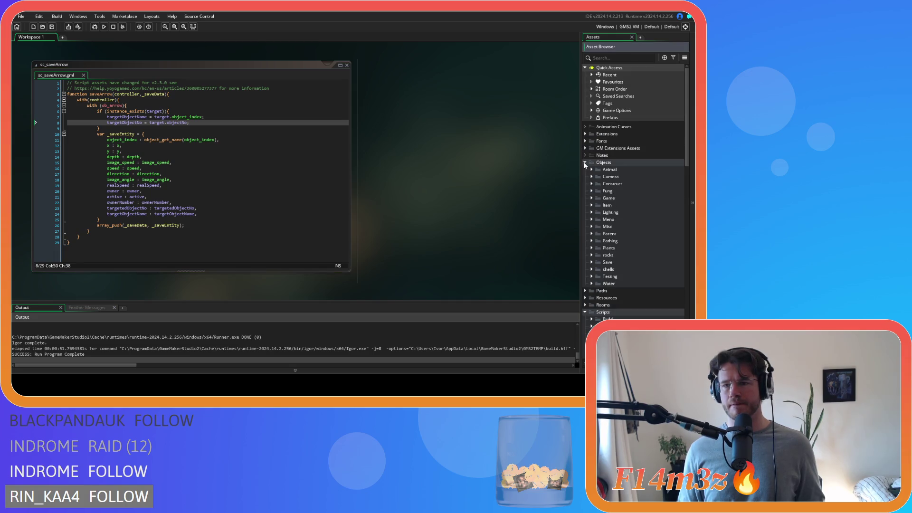
# Open ob_arrow's Create event and select the variable name targetedObjectNo.
pyautogui.click(591, 206)
pyautogui.doubleClick(599, 212)
pyautogui.click(186, 76)
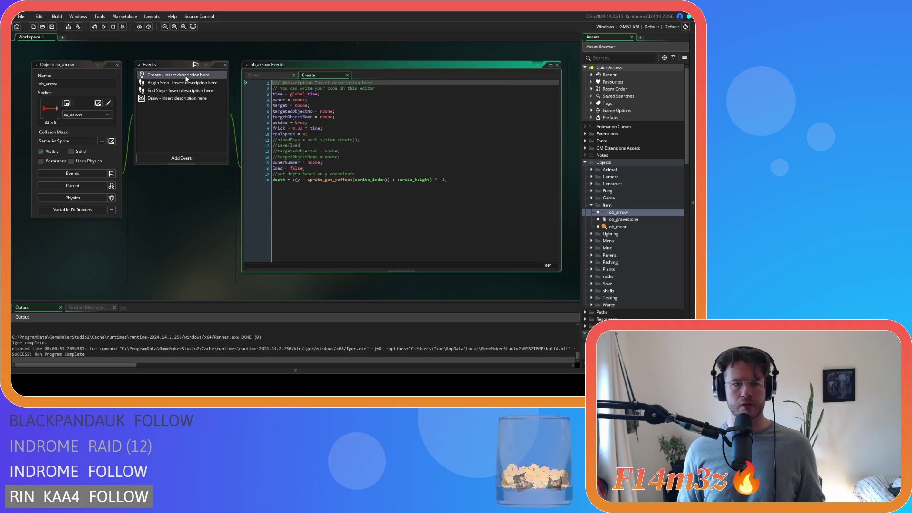
pyautogui.click(292, 117)
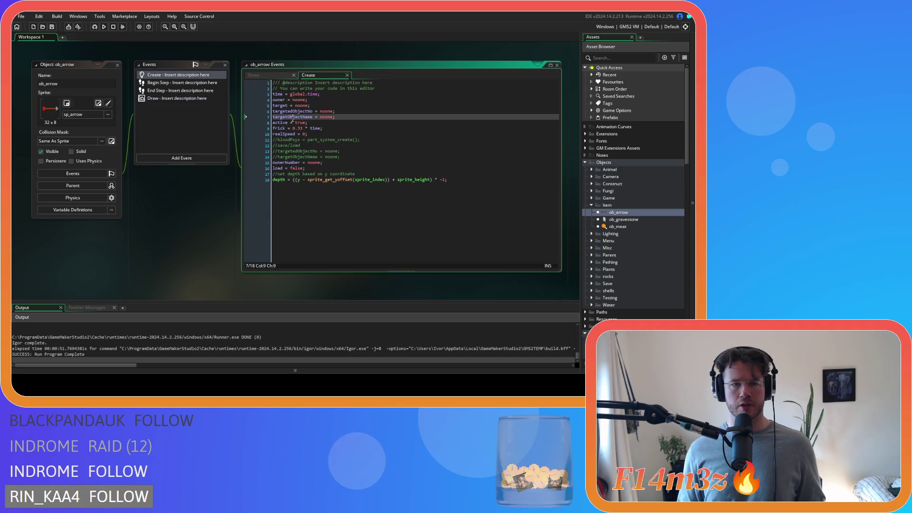
pyautogui.doubleClick(293, 111)
pyautogui.hotkey('ctrl', 'c')
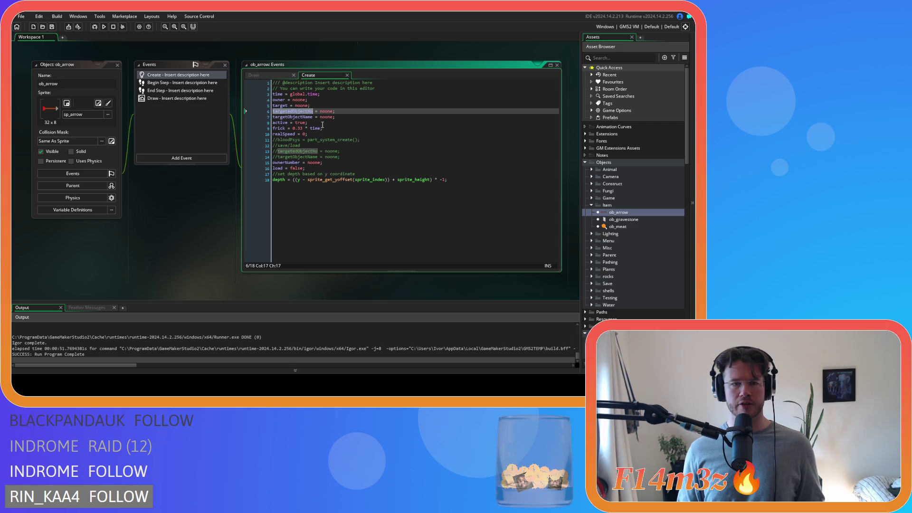
# Paste targetedObjectNo over targetObjectNo on line 8 of sc_saveArrow.
pyautogui.hotkey('ctrl', 'Tab')
pyautogui.doubleClick(124, 119)
pyautogui.hotkey('ctrl', 'v')
pyautogui.hotkey('ctrl', 'Tab')
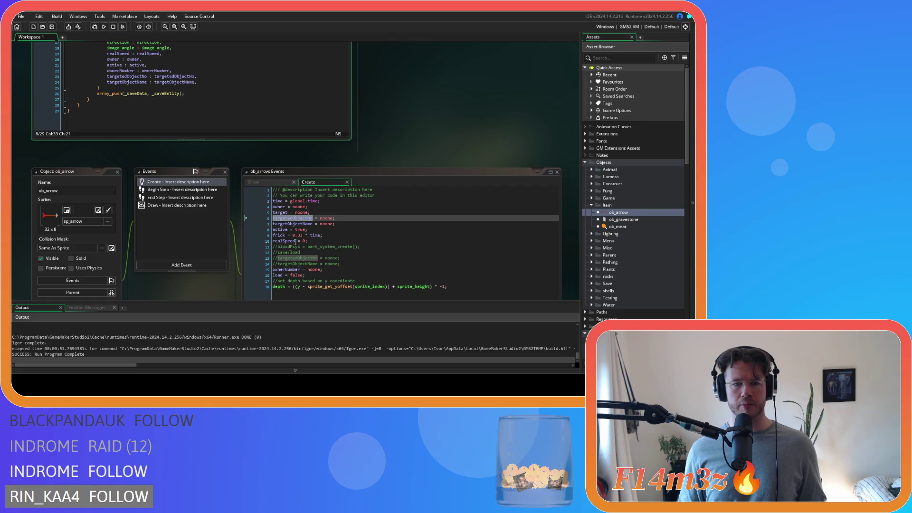
pyautogui.scroll(-2, 219, 258)
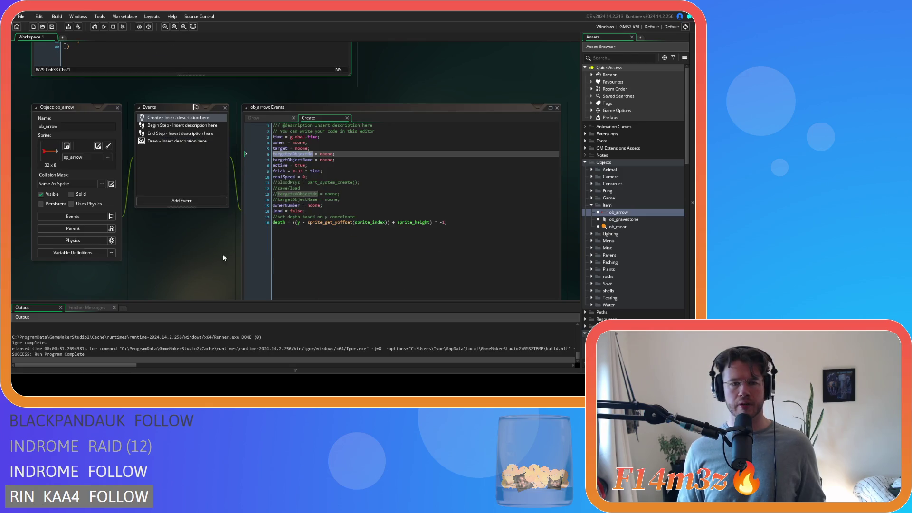
# Expand Objects > Animal > Human and select ob_human.
pyautogui.click(591, 169)
pyautogui.click(597, 177)
pyautogui.click(617, 184)
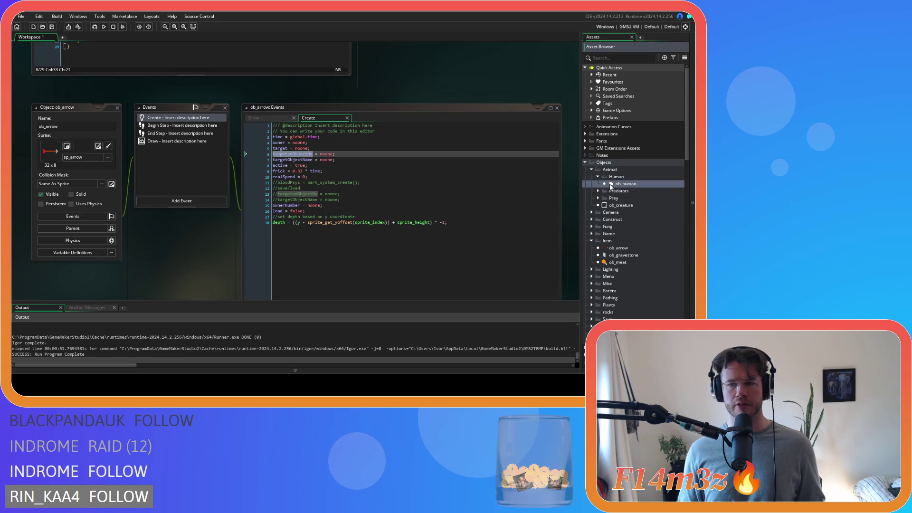
# Open ob_human's Create event and search for 'target' to reach the targetNo lines.
pyautogui.doubleClick(611, 185)
pyautogui.doubleClick(180, 76)
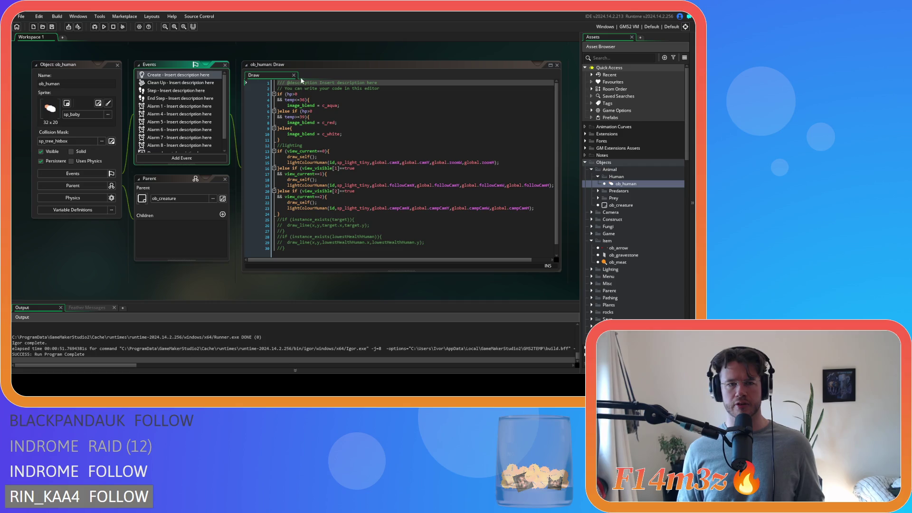
pyautogui.click(328, 123)
pyautogui.hotkey('ctrl', 'f')
pyautogui.write('targetNo')
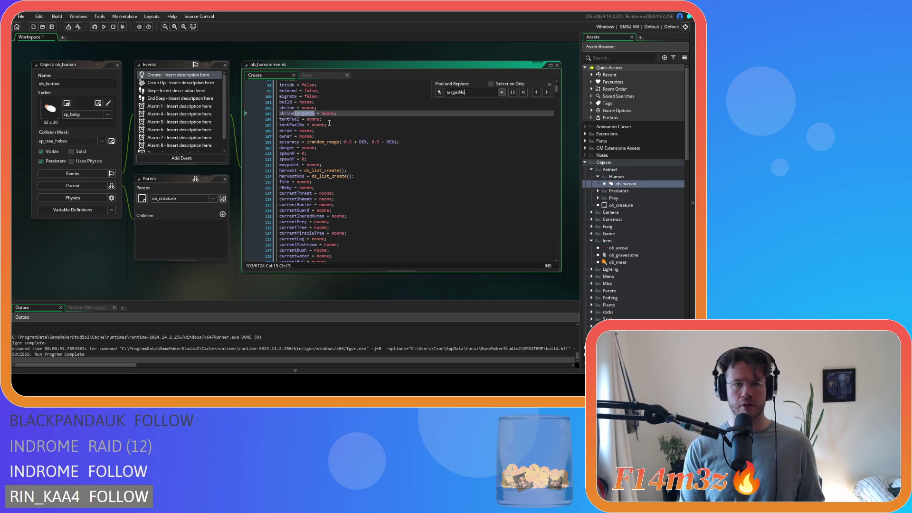
pyautogui.click(546, 92)
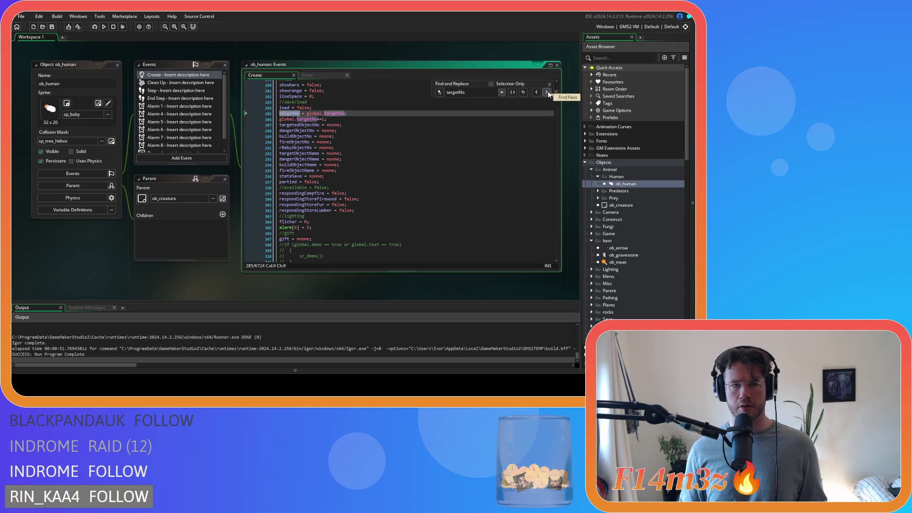
pyautogui.click(428, 119)
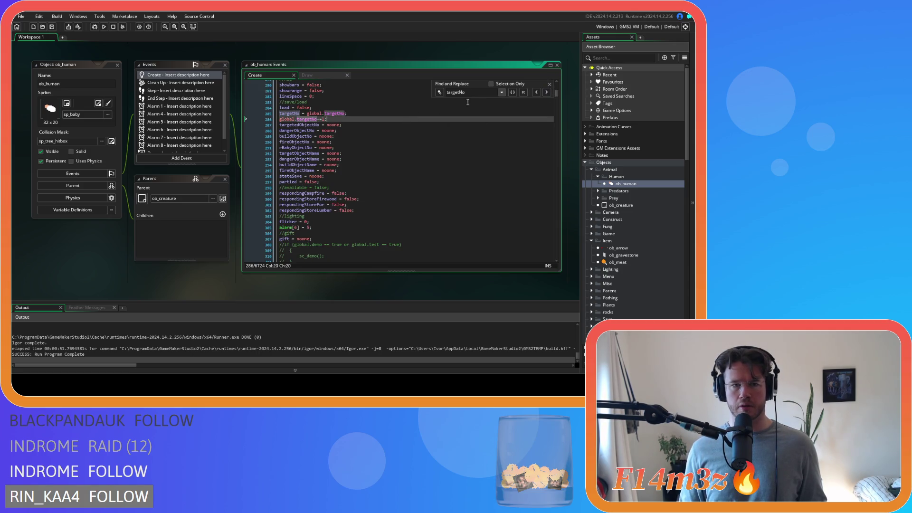
pyautogui.click(549, 86)
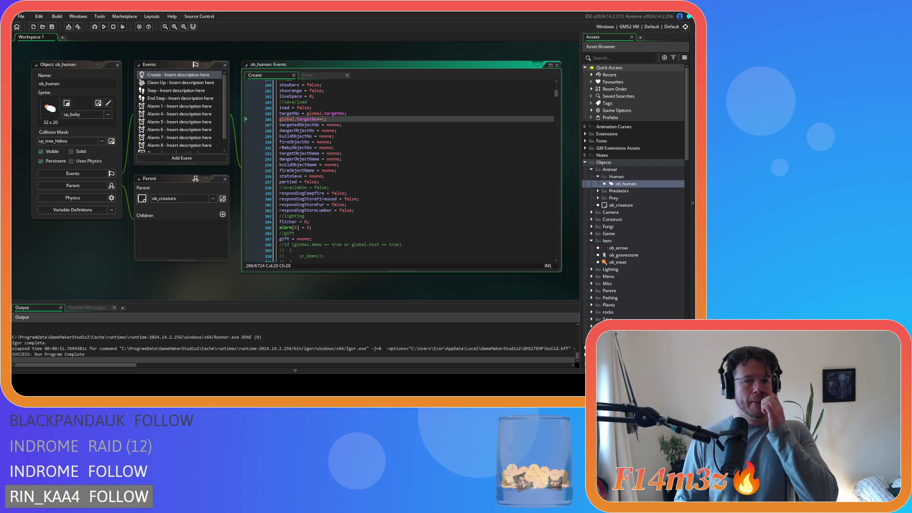
pyautogui.click(327, 124)
# Close the ob_human and ob_arrow editors and select sc_saveArrow's targetedObjectNo line.
pyautogui.click(384, 119)
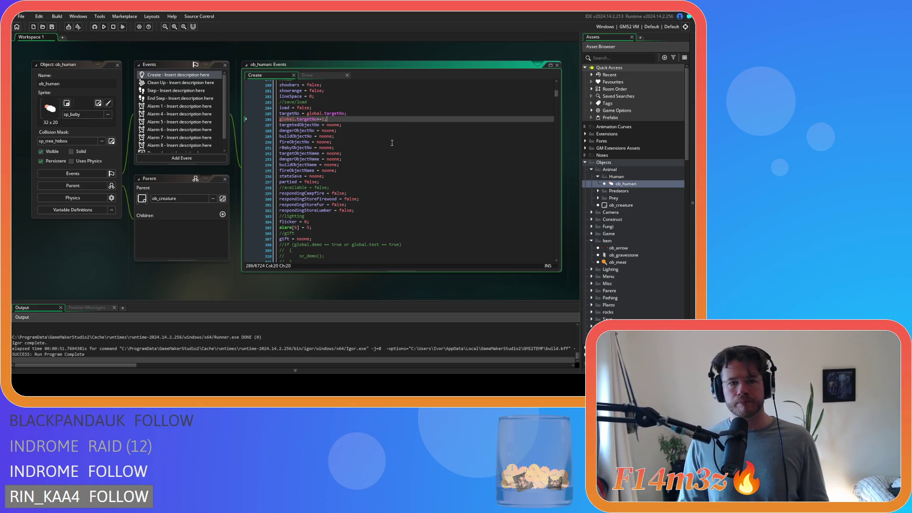
pyautogui.click(121, 62)
pyautogui.click(118, 65)
pyautogui.scroll(-5, 254, 261)
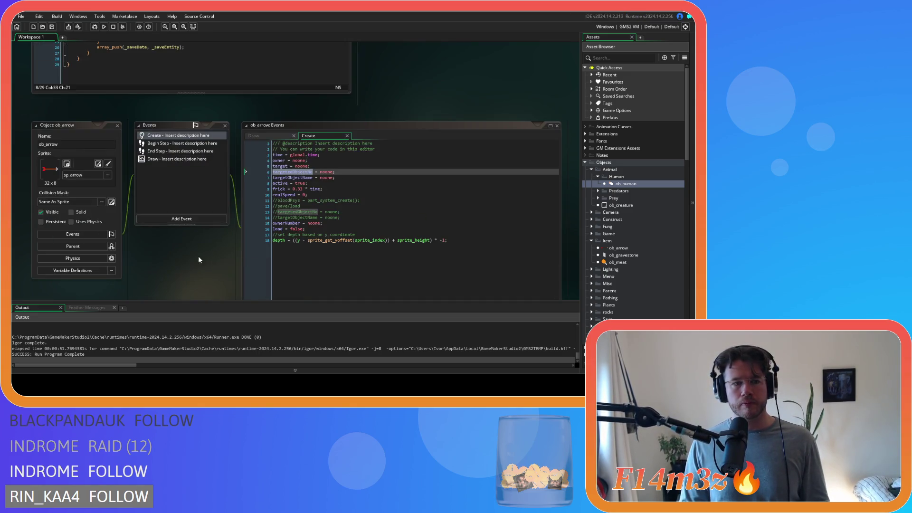
pyautogui.click(118, 125)
pyautogui.scroll(2, 190, 190)
pyautogui.moveTo(194, 158); pyautogui.dragTo(104, 158)
pyautogui.hotkey('ctrl', 'c')
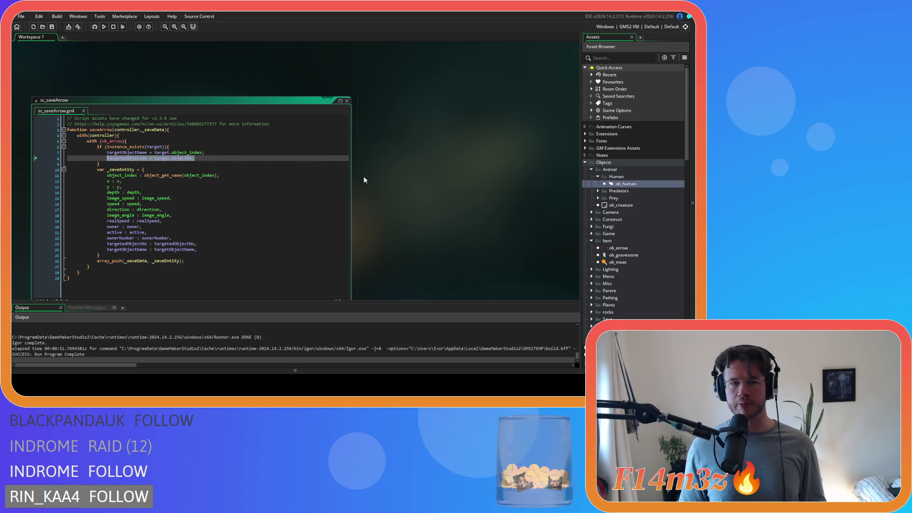
# Collapse the Animal objects folder and open sc_saveBear from the Save scripts folder.
pyautogui.click(601, 177)
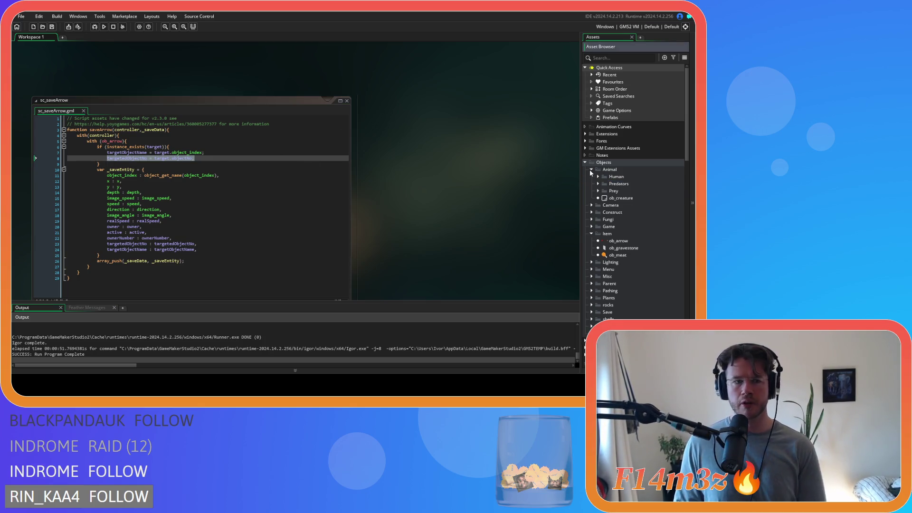
pyautogui.click(591, 170)
pyautogui.scroll(-9, 626, 228)
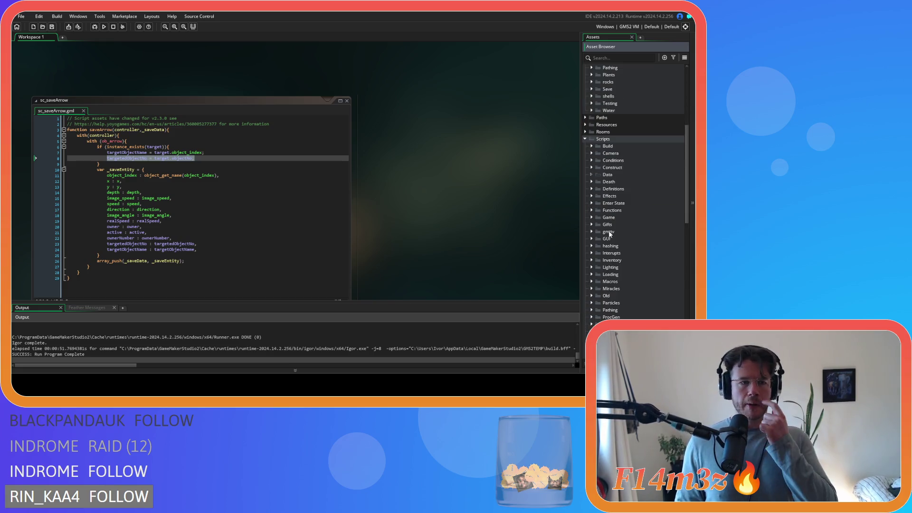
pyautogui.scroll(-5, 637, 234)
pyautogui.doubleClick(637, 232)
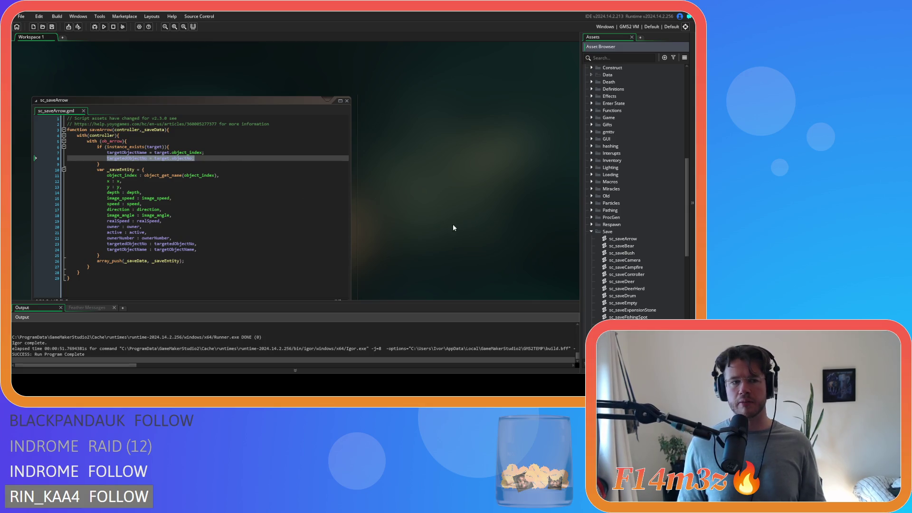
pyautogui.scroll(-3, 665, 204)
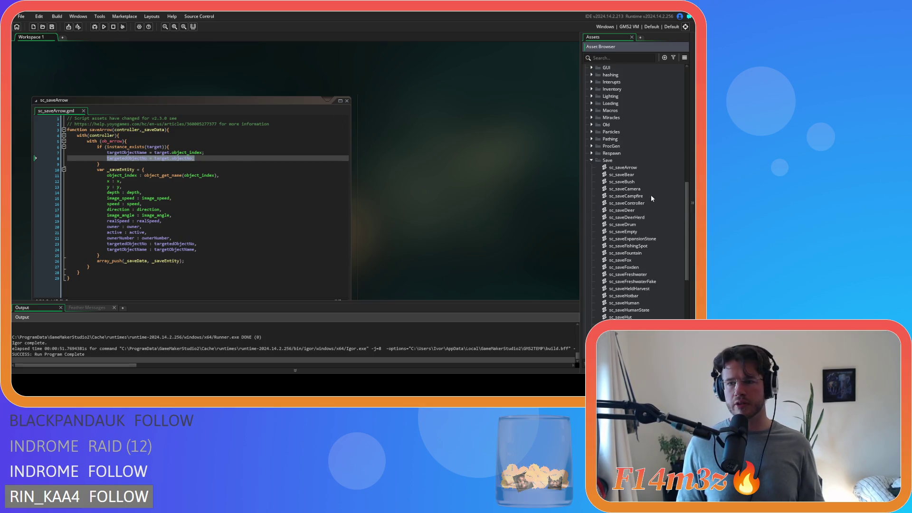
pyautogui.doubleClick(622, 174)
# Add targetedObjectNo = target.objectNo below the targetObjectName line in the bear and deer save scripts.
pyautogui.click(226, 116)
pyautogui.press('Return')
pyautogui.hotkey('ctrl', 'v')
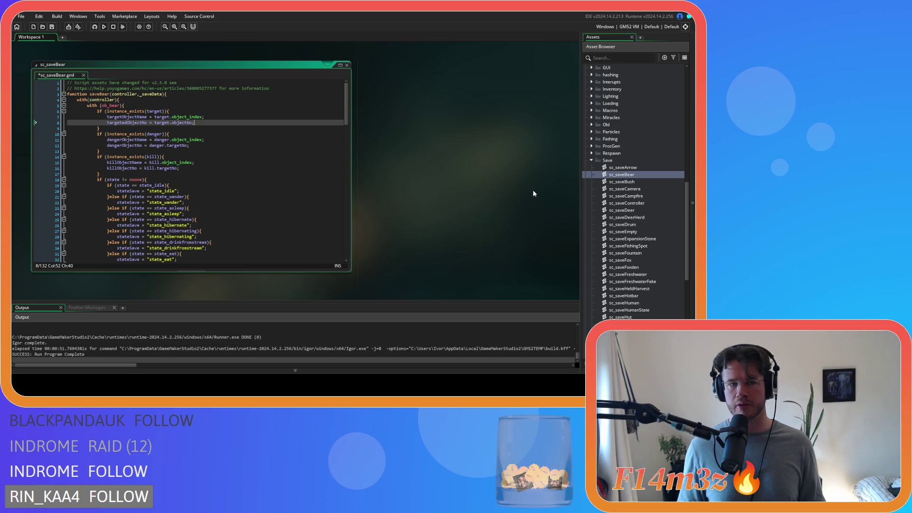
pyautogui.doubleClick(643, 210)
pyautogui.click(277, 117)
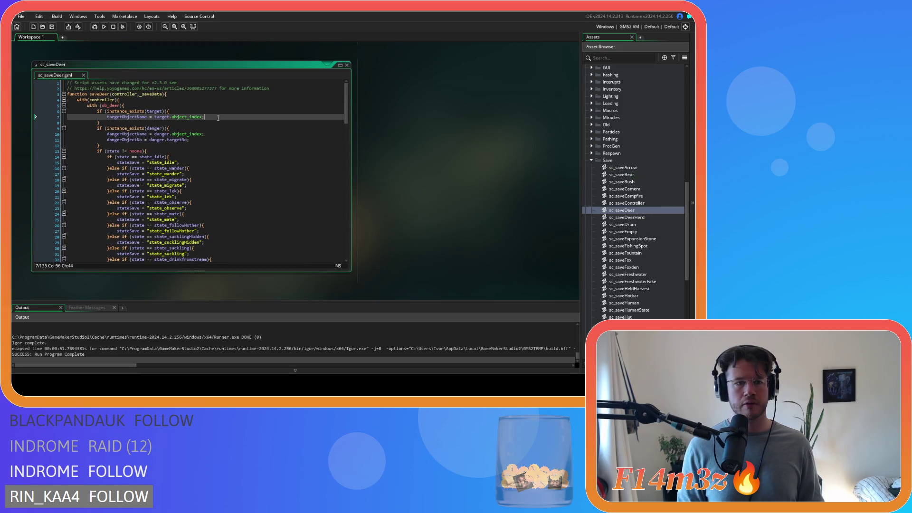
pyautogui.press('Return')
pyautogui.hotkey('ctrl', 'v')
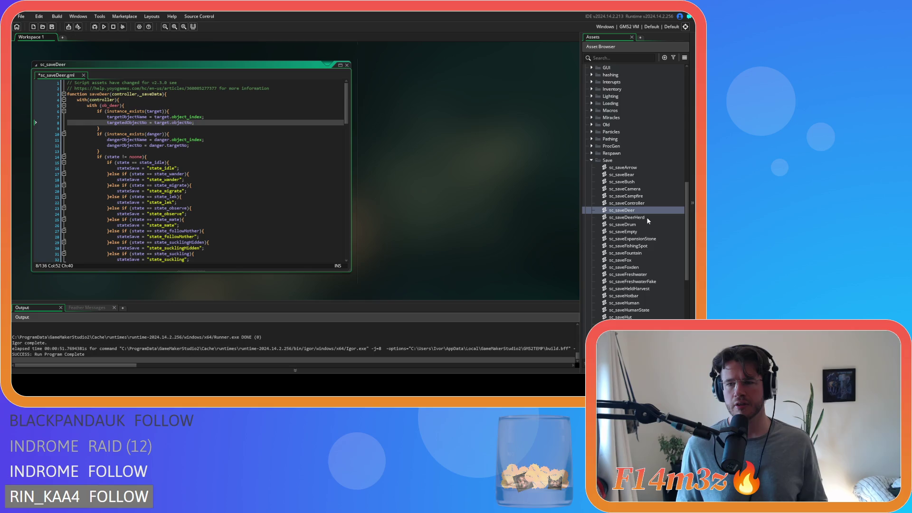
# Paste the same targetedObjectNo assignment below targetObjectName in sc_saveFox and sc_saveHuman.
pyautogui.click(645, 224)
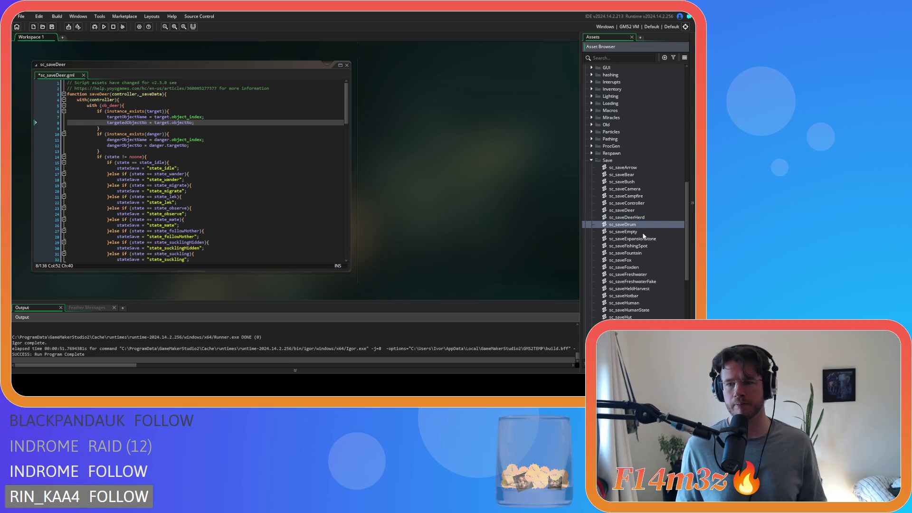
pyautogui.click(657, 232)
pyautogui.scroll(-2, 657, 233)
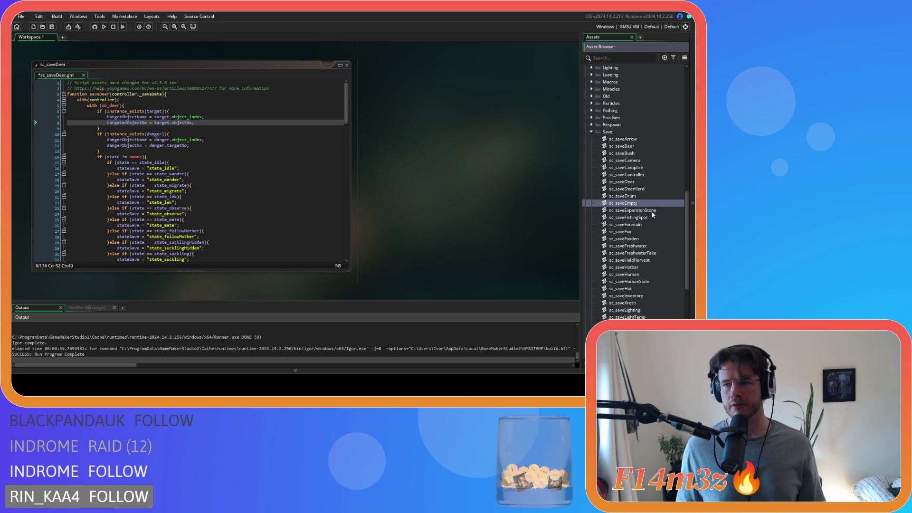
pyautogui.doubleClick(647, 231)
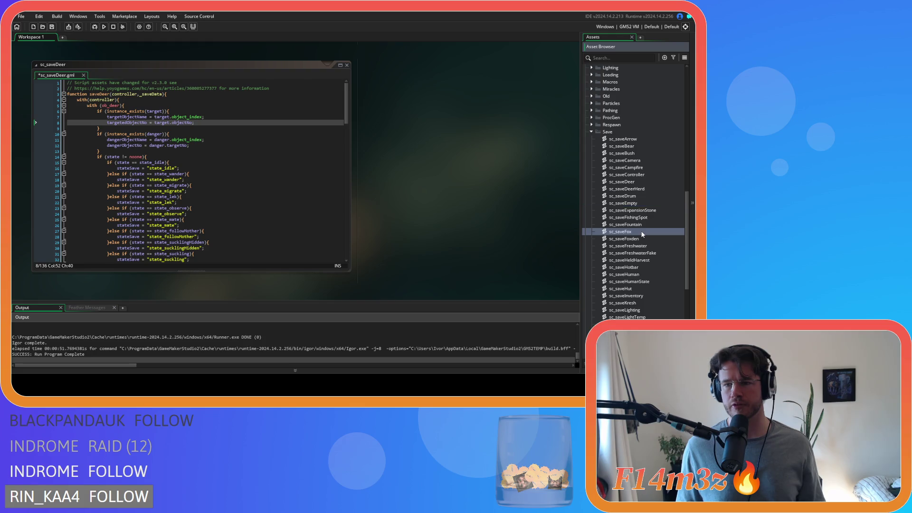
pyautogui.click(200, 118)
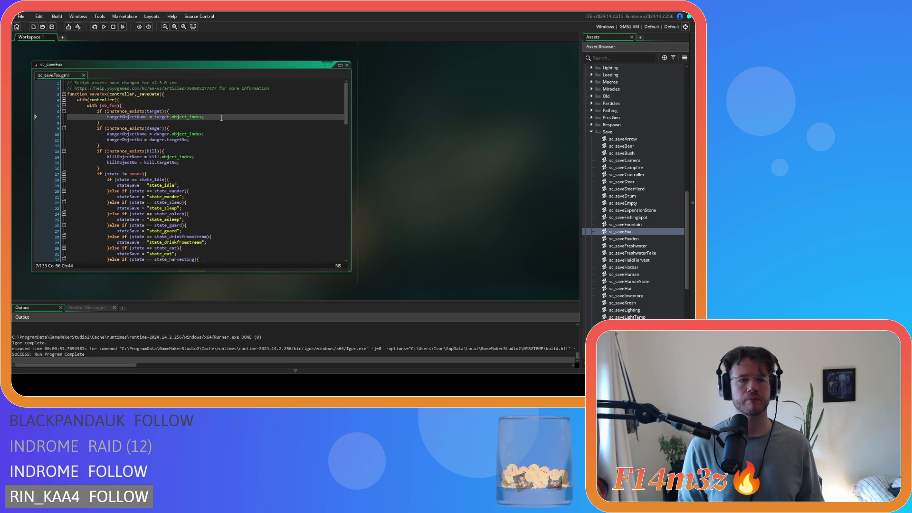
pyautogui.press('Return')
pyautogui.hotkey('ctrl', 'v')
pyautogui.scroll(-3, 652, 221)
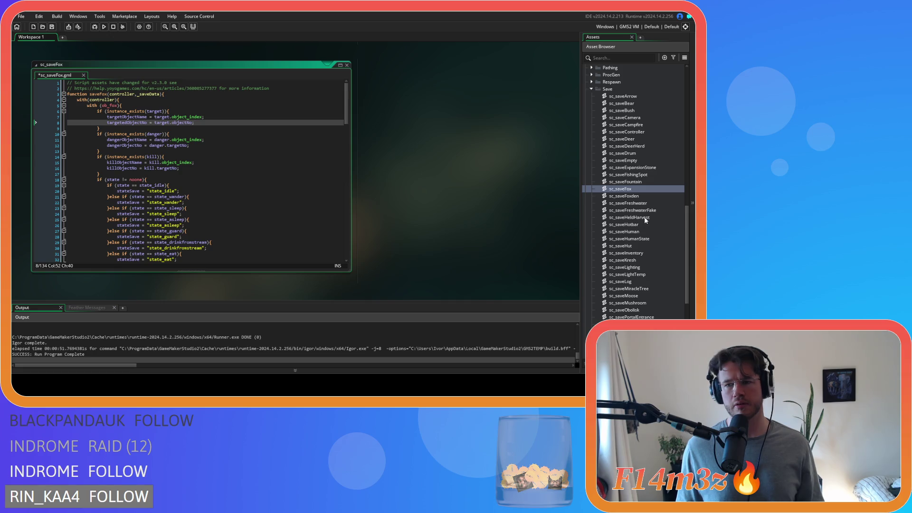
pyautogui.doubleClick(643, 232)
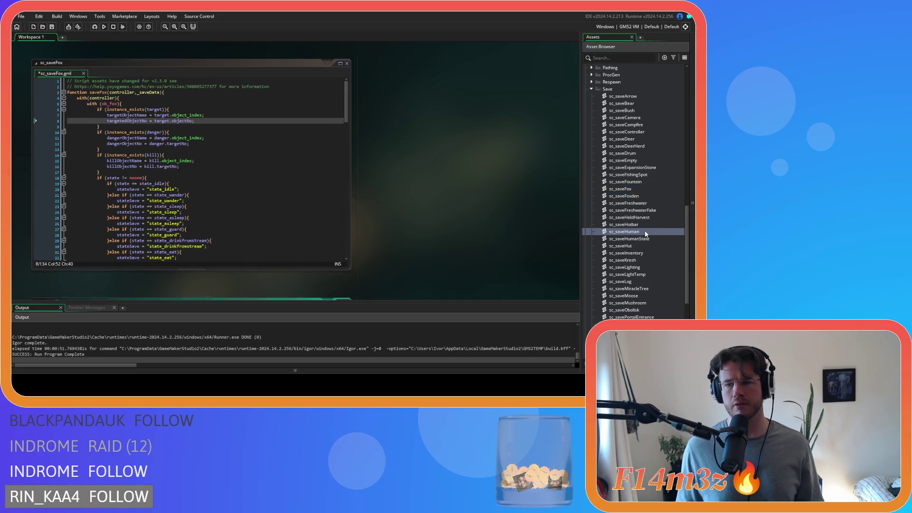
pyautogui.click(240, 148)
pyautogui.press('Return')
pyautogui.hotkey('ctrl', 'v')
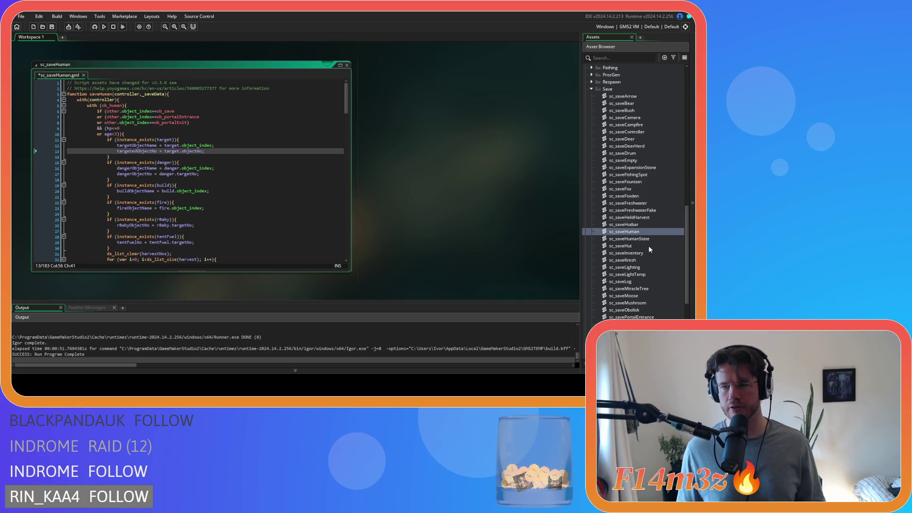
# Add the targetedObjectNo = target.objectNo line to sc_saveMoose.
pyautogui.scroll(-2, 647, 240)
pyautogui.scroll(-1, 644, 233)
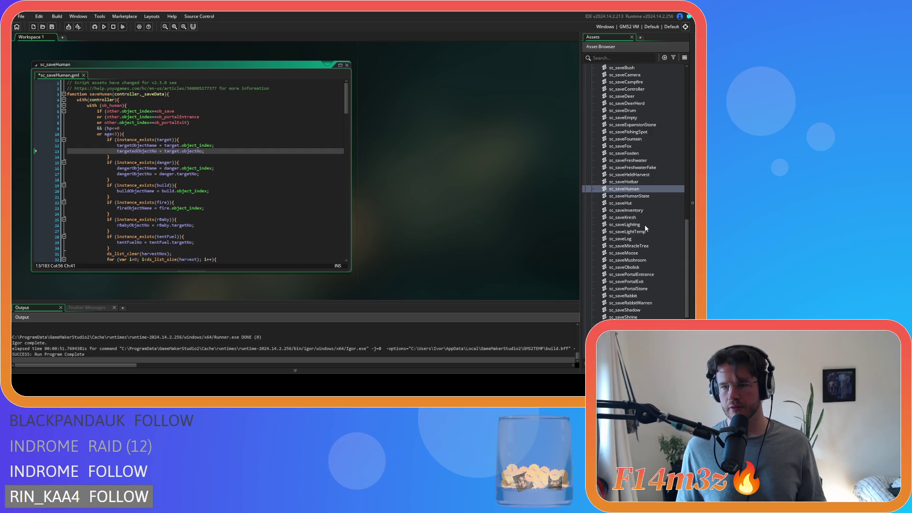
pyautogui.scroll(-1, 644, 230)
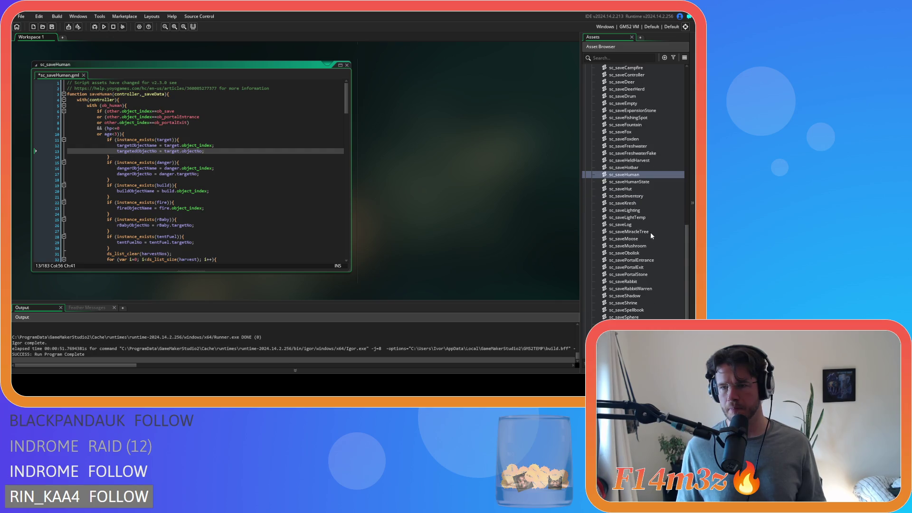
pyautogui.doubleClick(647, 237)
pyautogui.click(220, 118)
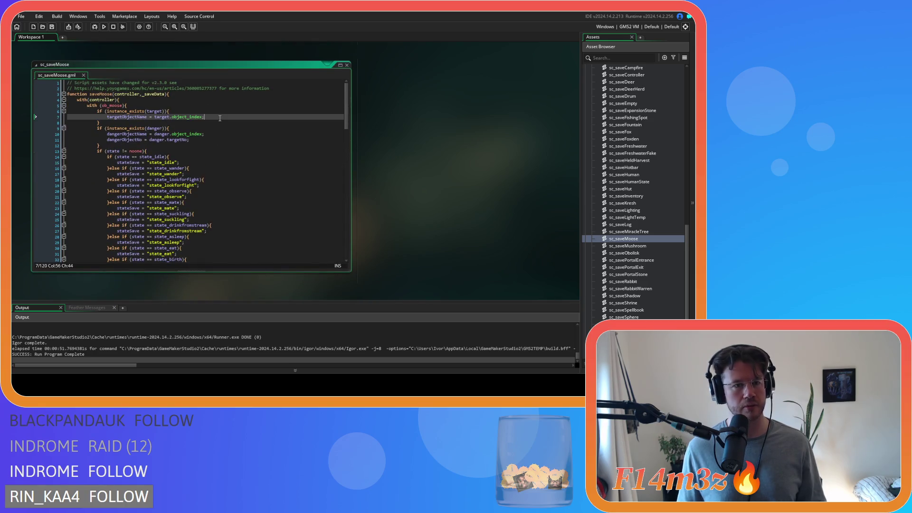
pyautogui.press('Return')
pyautogui.hotkey('ctrl', 'v')
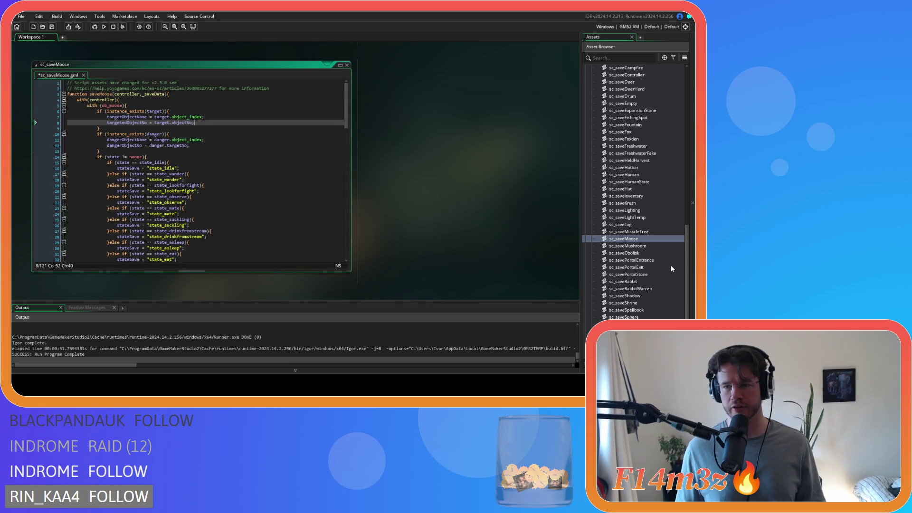
# Save sc_saveRabbit and add the targetedObjectNo assignment below targetObjectName in sc_saveWolf.
pyautogui.click(646, 246)
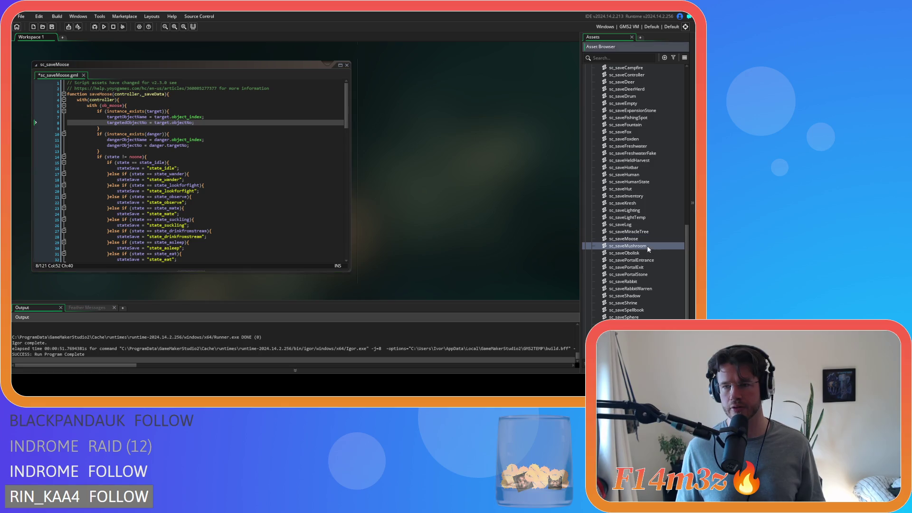
pyautogui.scroll(-2, 642, 236)
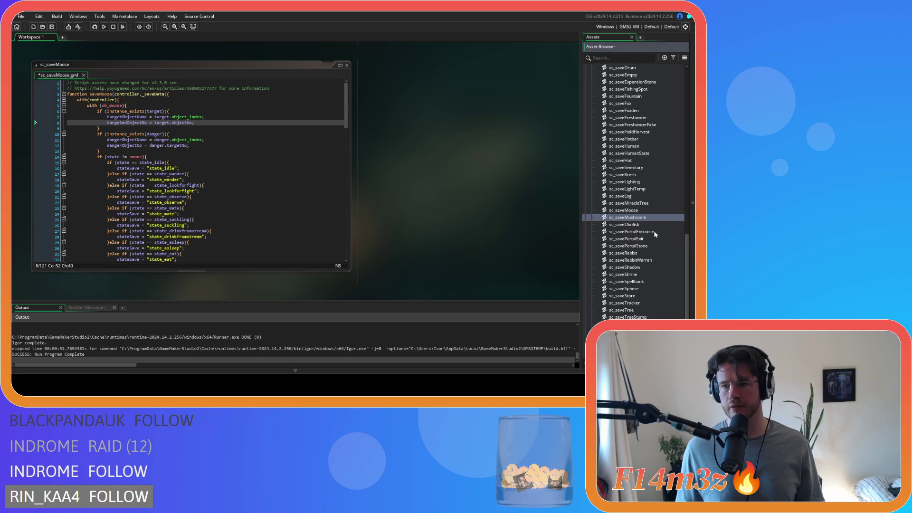
pyautogui.scroll(-1, 654, 232)
pyautogui.click(646, 239)
pyautogui.doubleClick(646, 240)
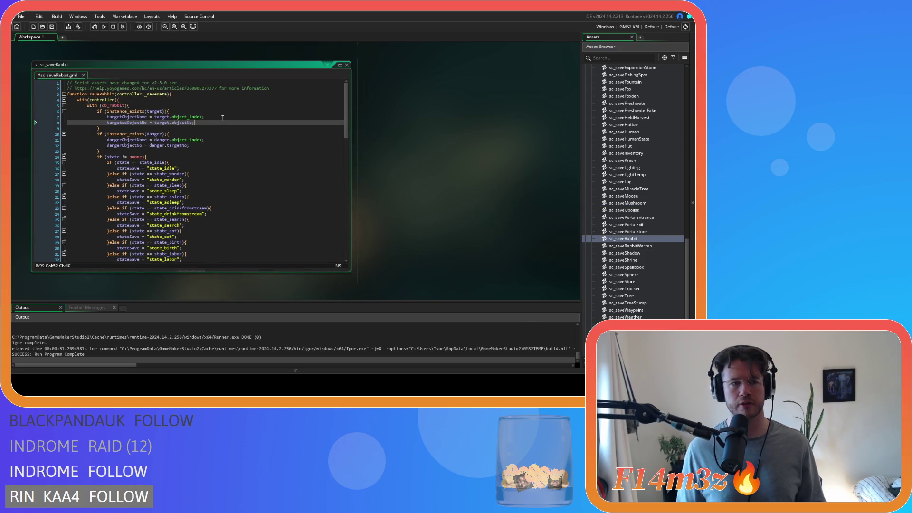
pyautogui.hotkey('ctrl', 's')
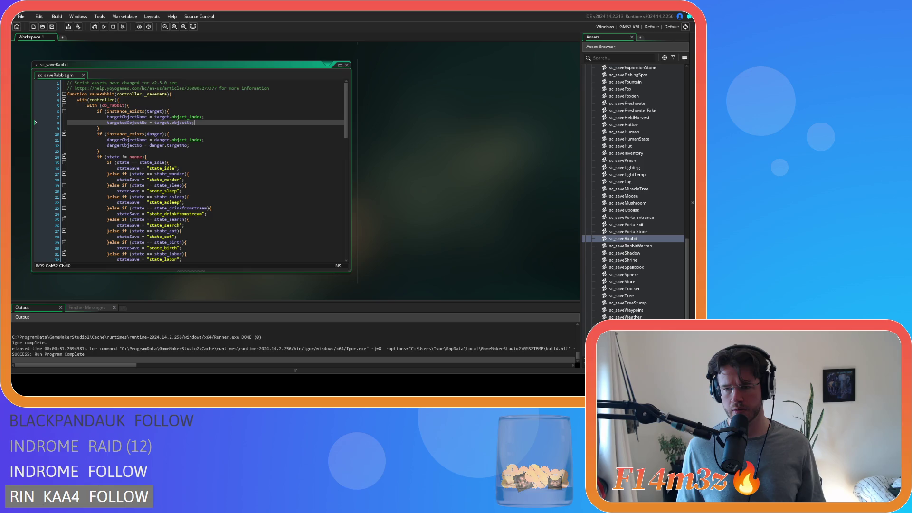
pyautogui.doubleClick(625, 324)
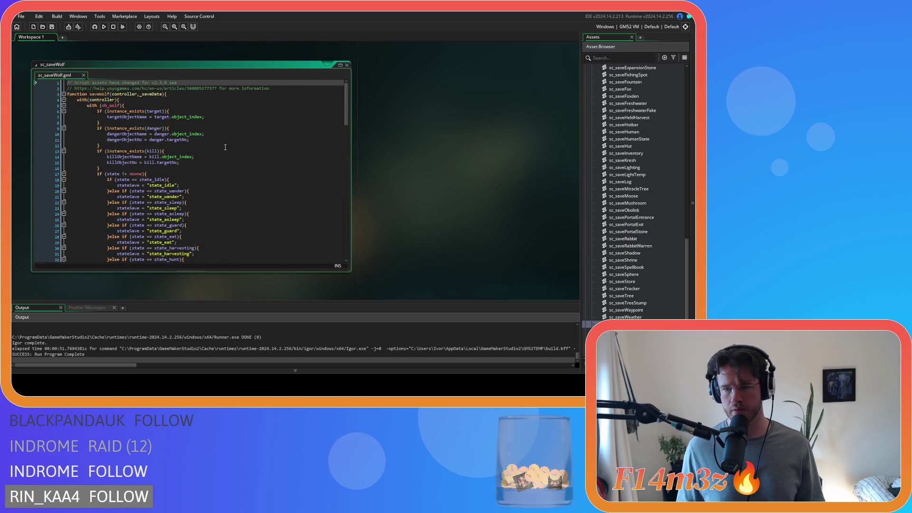
pyautogui.click(219, 118)
pyautogui.press('Return')
pyautogui.write('targetedObjectNo = target.objectNo;')
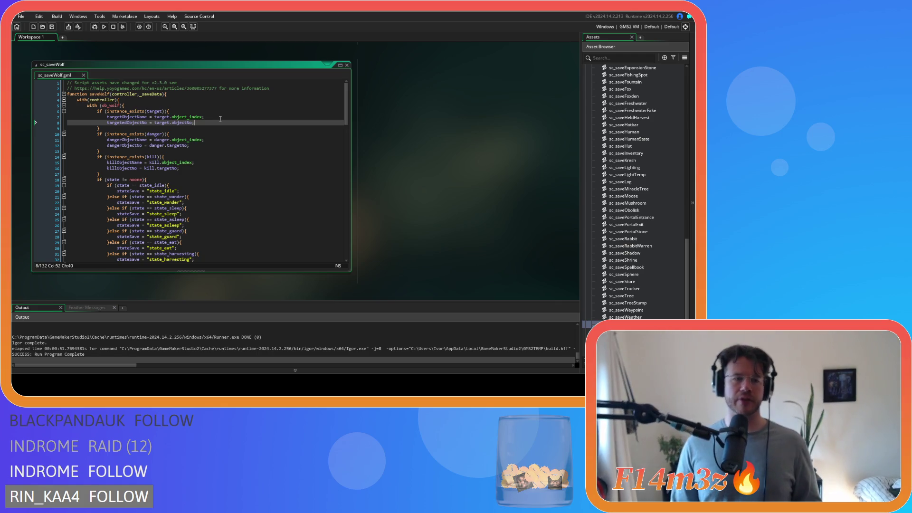
# Search the whole project for targetedObjectNo and list every occurrence.
pyautogui.doubleClick(137, 123)
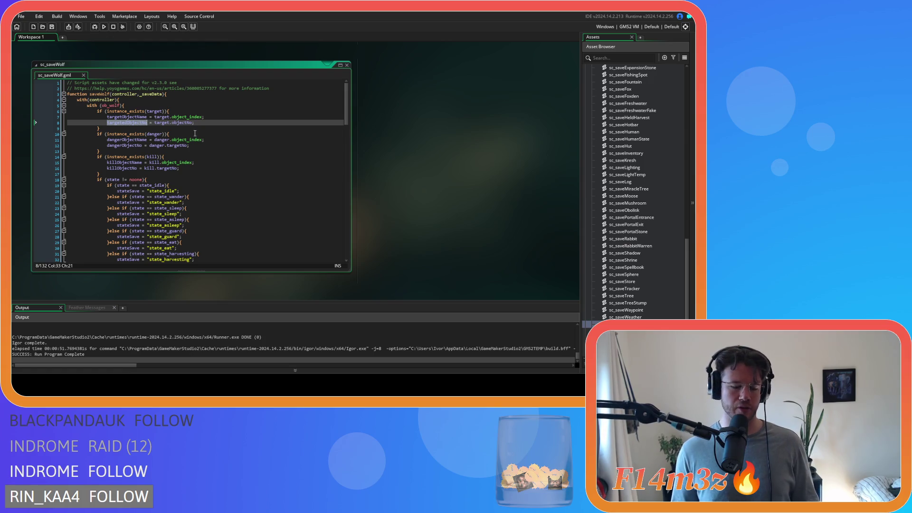
pyautogui.hotkey('ctrl', 'shift', 'f')
pyautogui.click(193, 99)
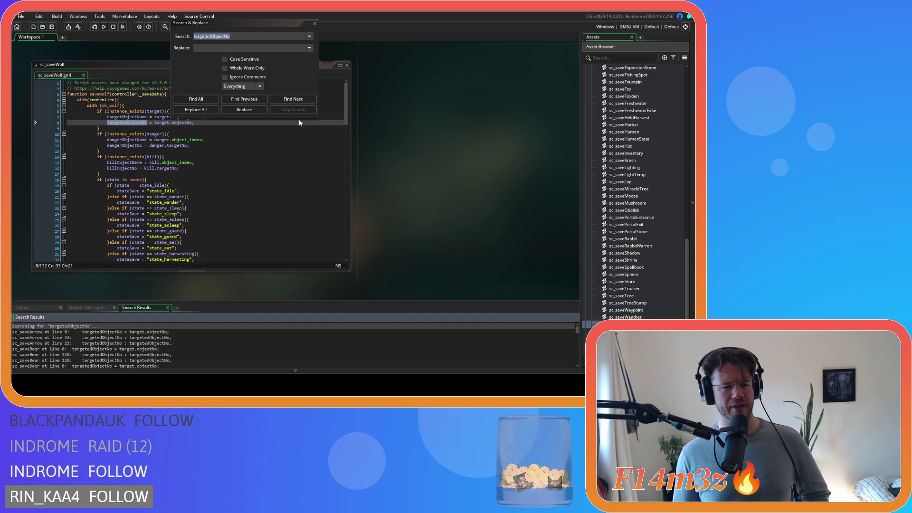
# From the search results, check the sc_saveArrow match, then jump to sc_wolfConditions line 17's targetedObjectNo = noone.
pyautogui.doubleClick(112, 331)
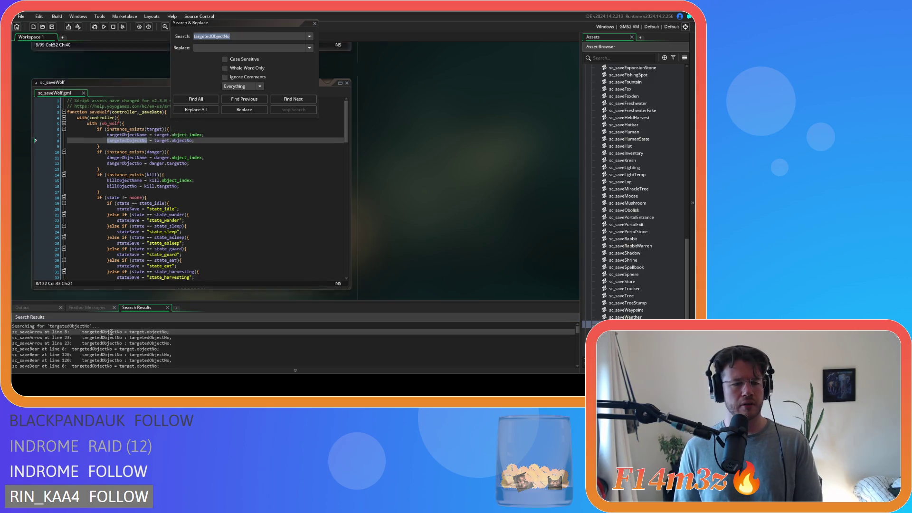
pyautogui.click(267, 29)
pyautogui.scroll(-15, 134, 323)
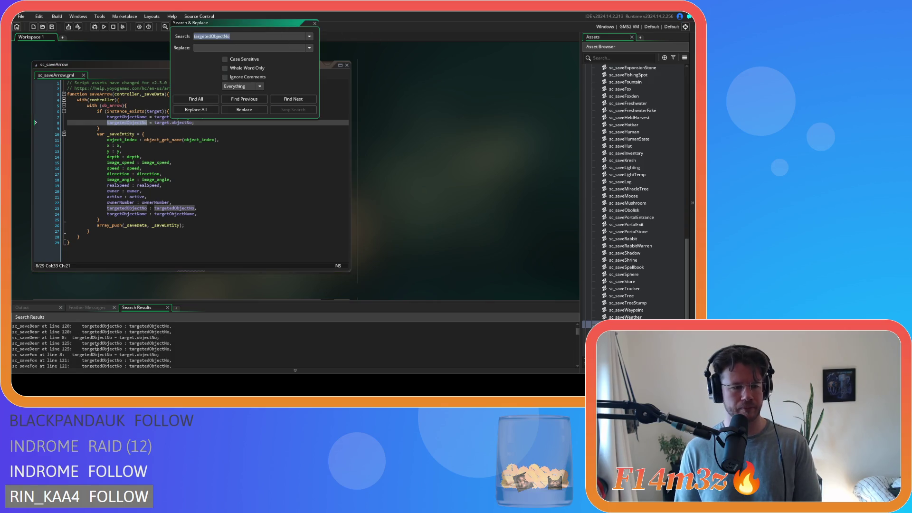
pyautogui.scroll(-1, 96, 349)
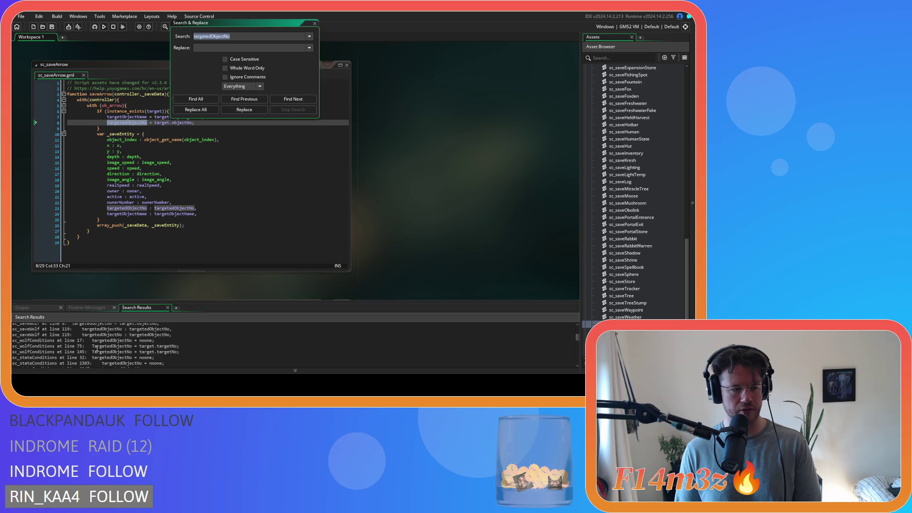
pyautogui.doubleClick(58, 341)
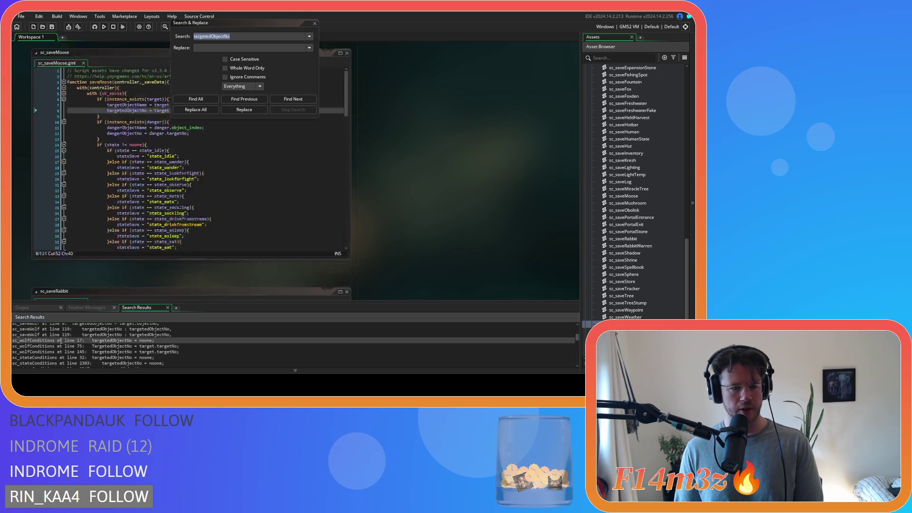
pyautogui.moveTo(234, 30); pyautogui.dragTo(433, 48)
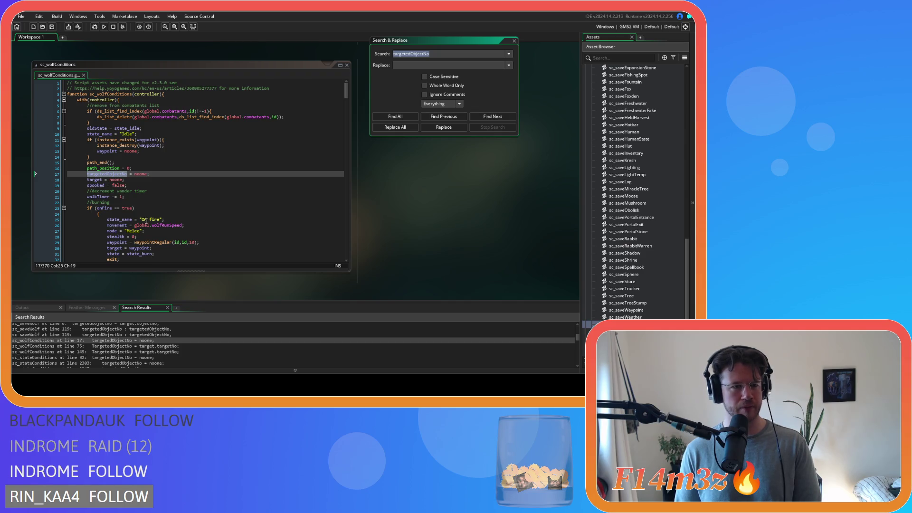
# Delete the targetedObjectNo = noone line 17 and the line 74 target.targetNo assignment in sc_wolfConditions.
pyautogui.moveTo(160, 171); pyautogui.dragTo(51, 178)
pyautogui.press('BackSpace')
pyautogui.press('BackSpace')
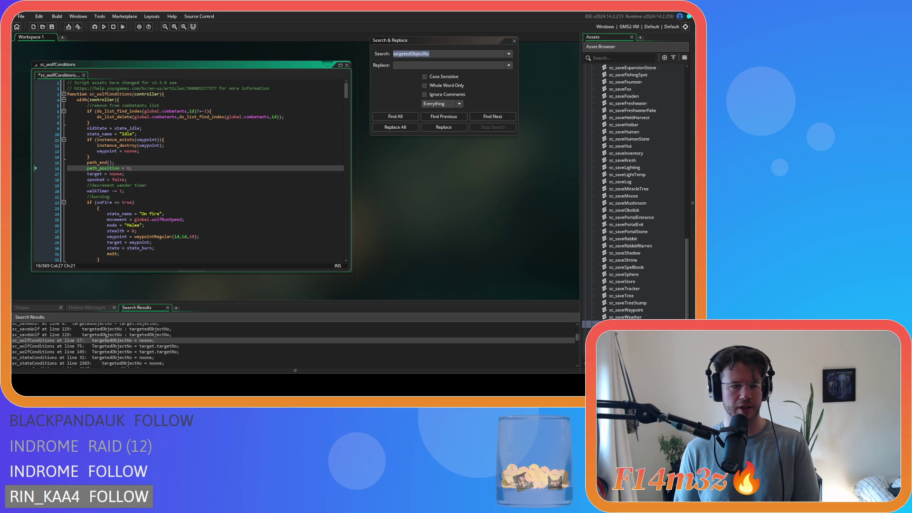
pyautogui.doubleClick(76, 346)
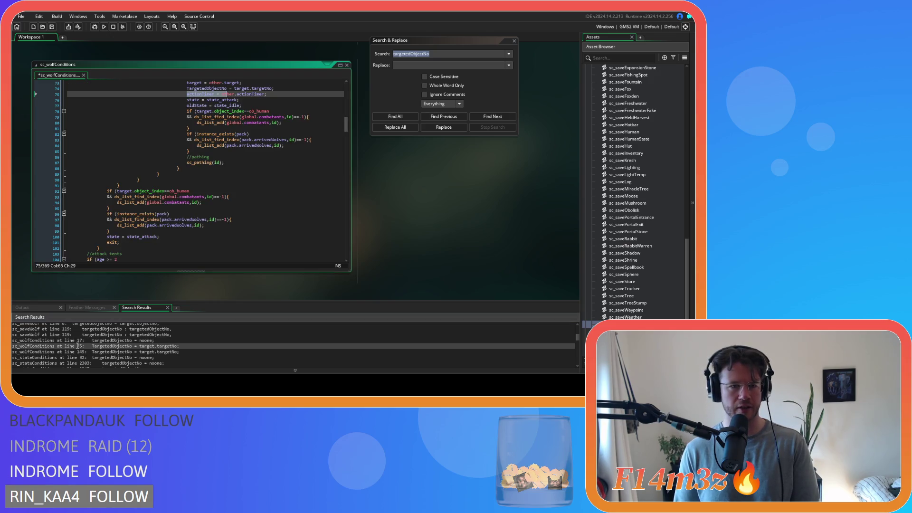
pyautogui.scroll(2, 227, 263)
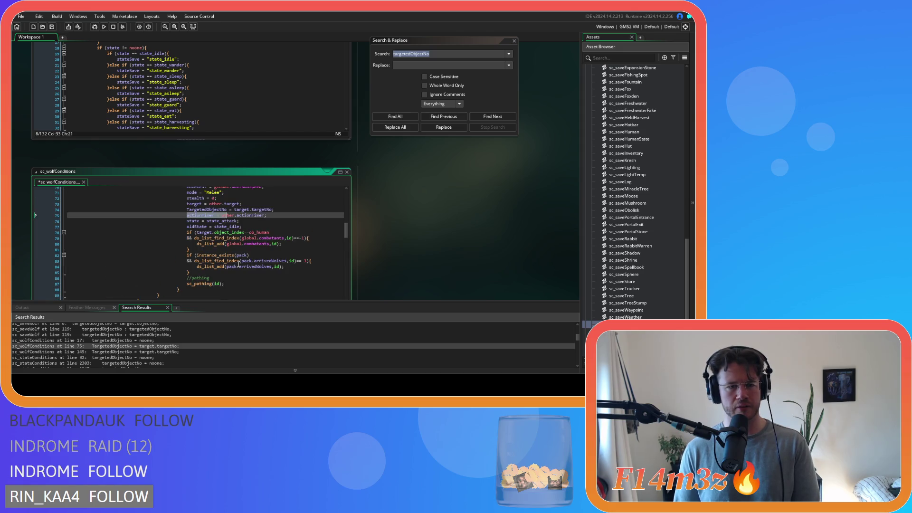
pyautogui.moveTo(275, 210); pyautogui.dragTo(83, 214)
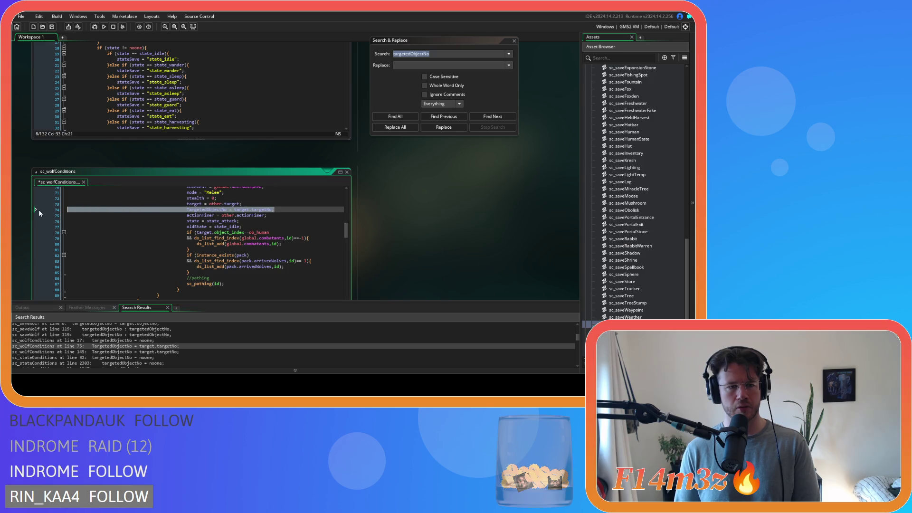
pyautogui.press('Delete')
# Delete the second targetedObjectNo = target.targetNo line near line 145 in sc_wolfConditions.
pyautogui.scroll(-3, 391, 262)
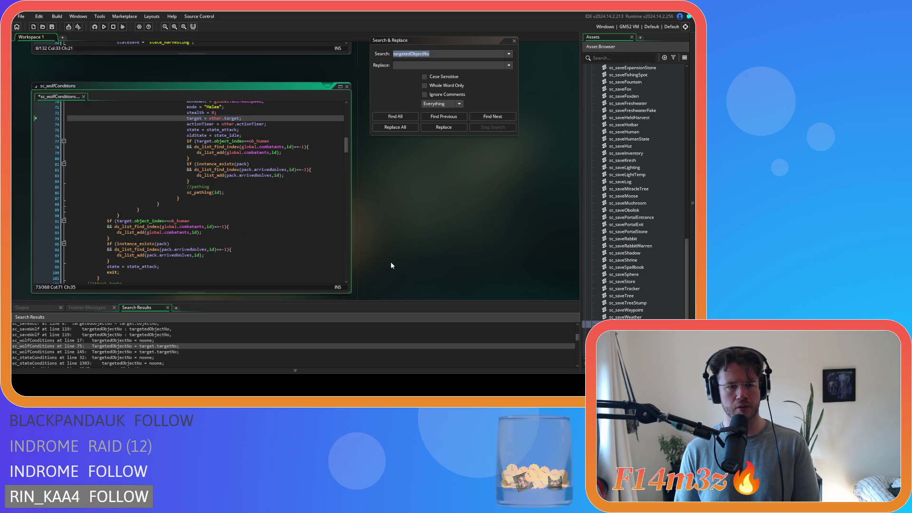
pyautogui.doubleClick(140, 351)
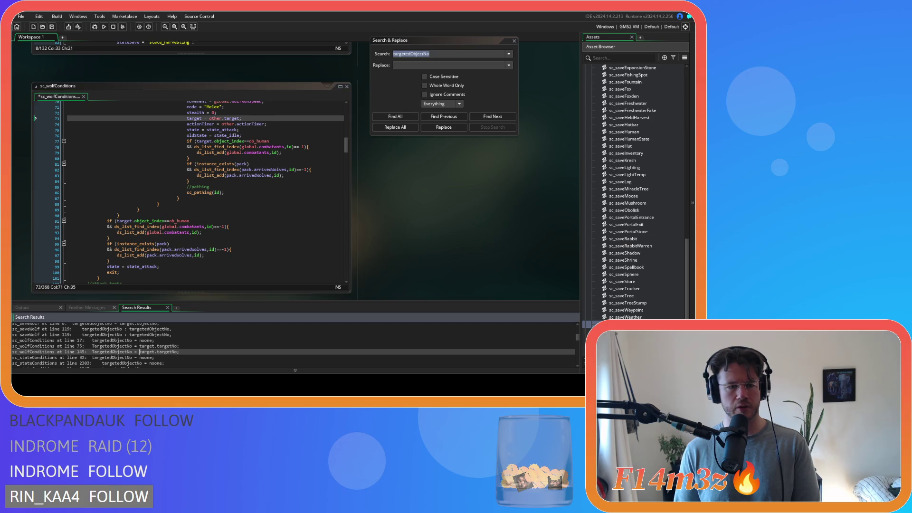
pyautogui.moveTo(274, 112); pyautogui.dragTo(80, 114)
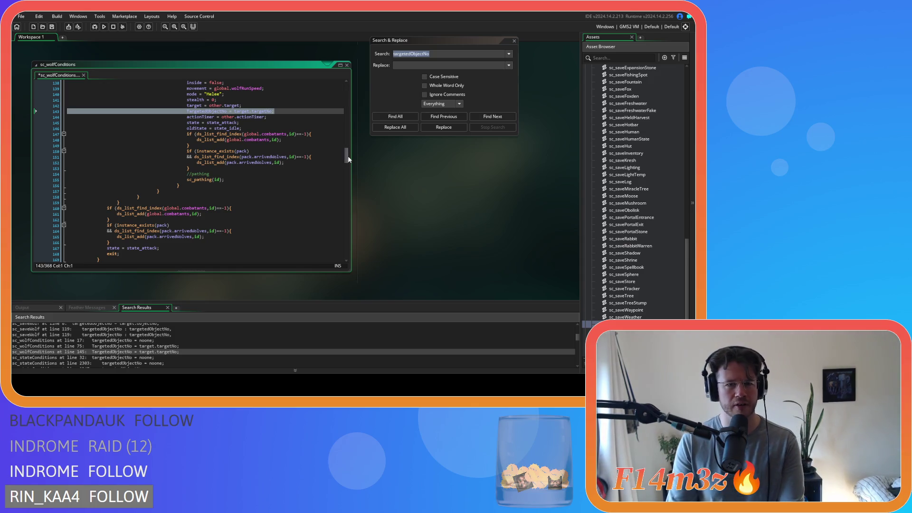
pyautogui.moveTo(346, 158)
pyautogui.mouseDown()
pyautogui.moveTo(335, 89)
pyautogui.moveTo(331, 155)
pyautogui.mouseUp()
pyautogui.press('BackSpace')
pyautogui.press('BackSpace')
# Expand the Animal and Predators object folders in the Asset Browser.
pyautogui.scroll(10, 660, 166)
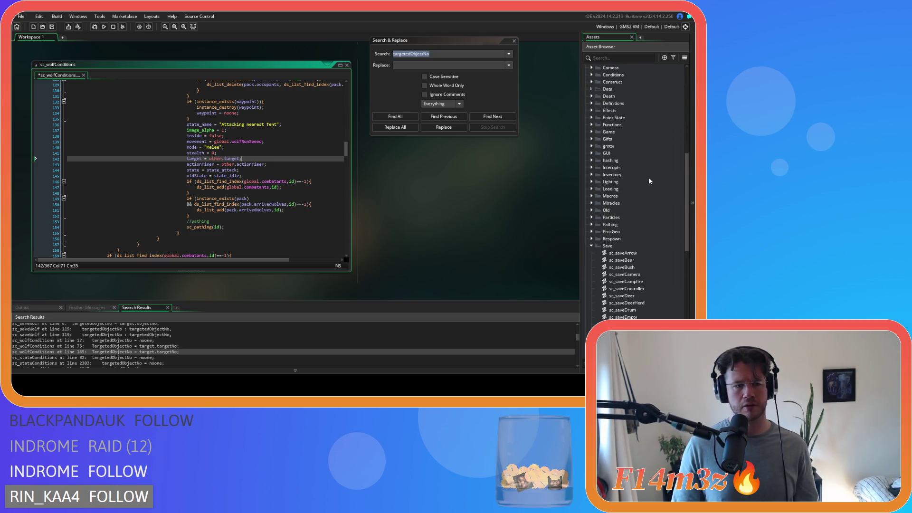
pyautogui.scroll(8, 634, 183)
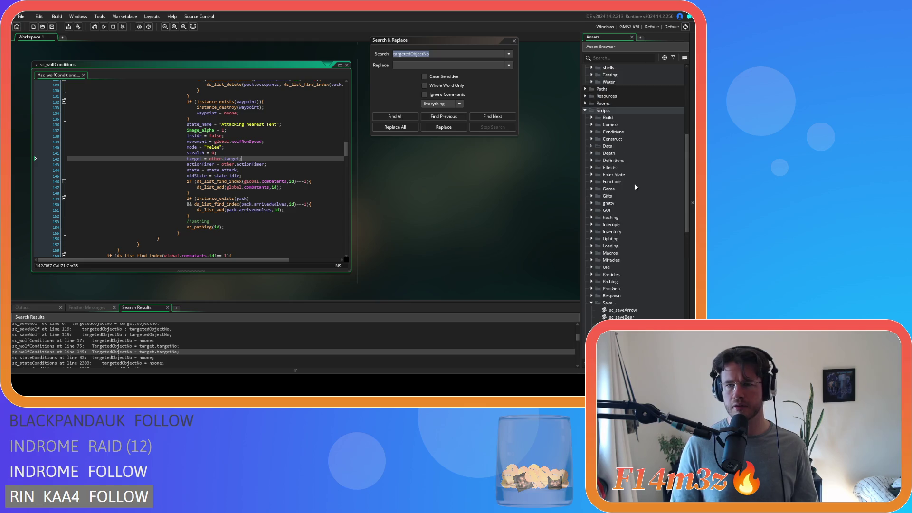
pyautogui.scroll(3, 621, 184)
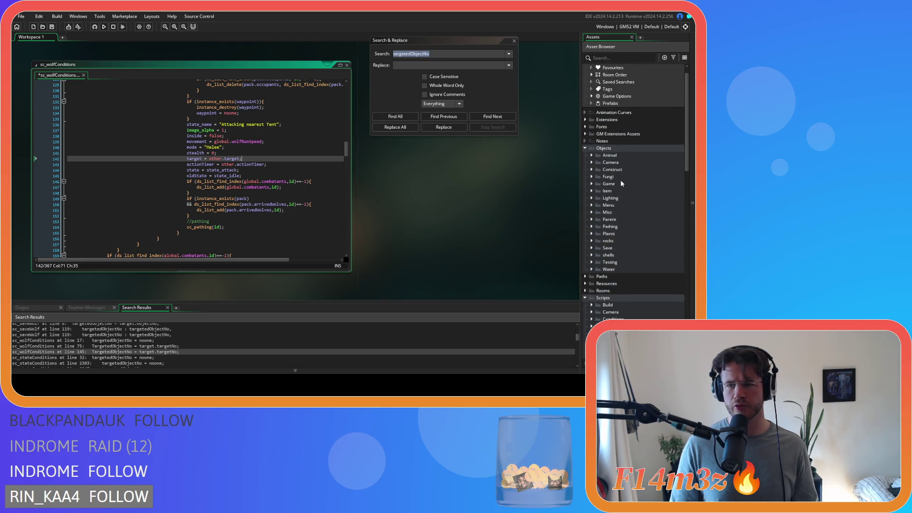
pyautogui.click(591, 155)
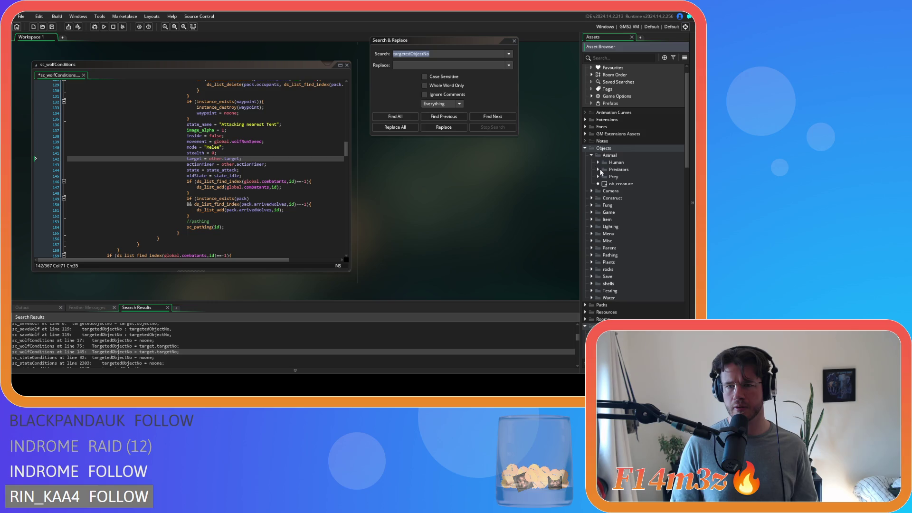
pyautogui.click(599, 169)
# Open ob_wolf's Create event, find the next targetedObjectNo match, and close the project search.
pyautogui.doubleClick(623, 198)
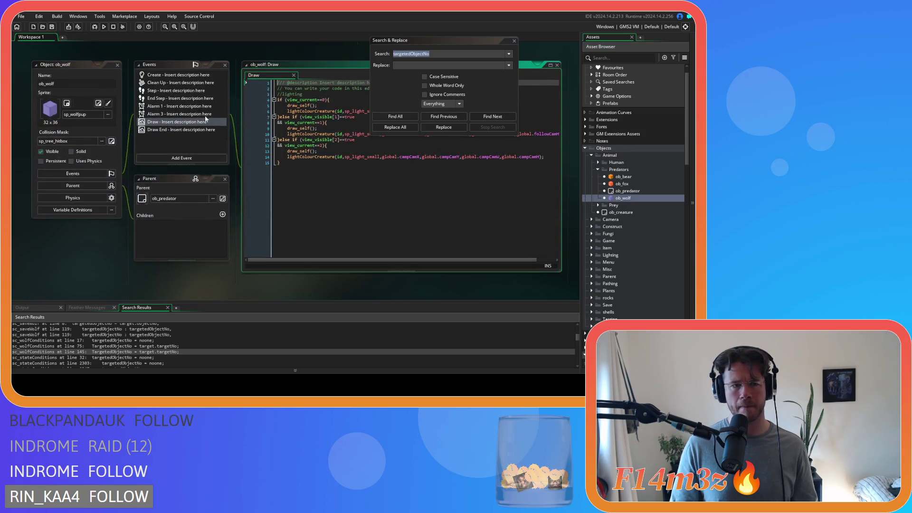
pyautogui.doubleClick(189, 76)
pyautogui.click(304, 141)
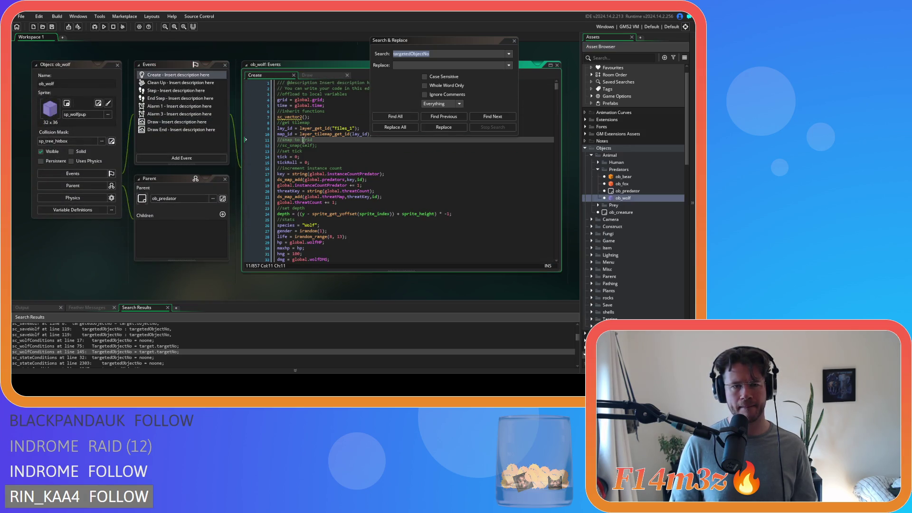
pyautogui.press('Return')
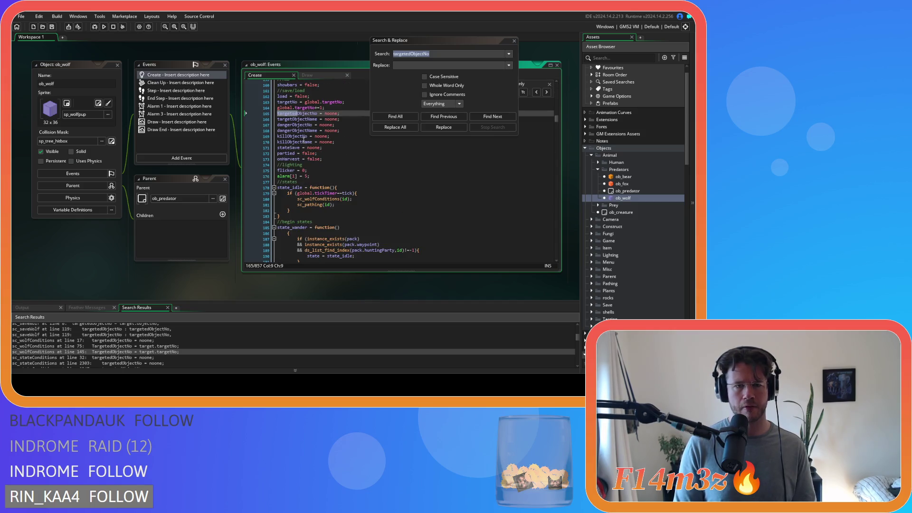
pyautogui.click(514, 42)
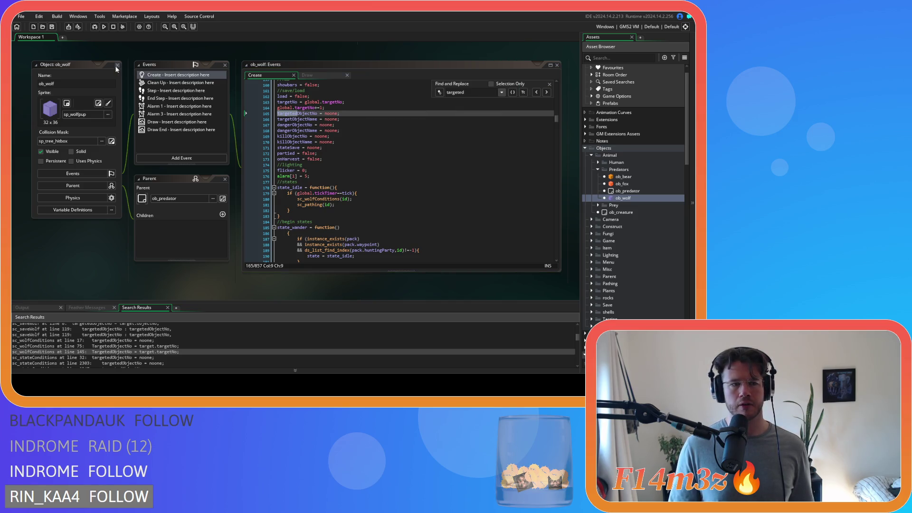
# Open ob_wolf's Step event and locate its targetedObjectNo = noone line near line 72.
pyautogui.click(162, 90)
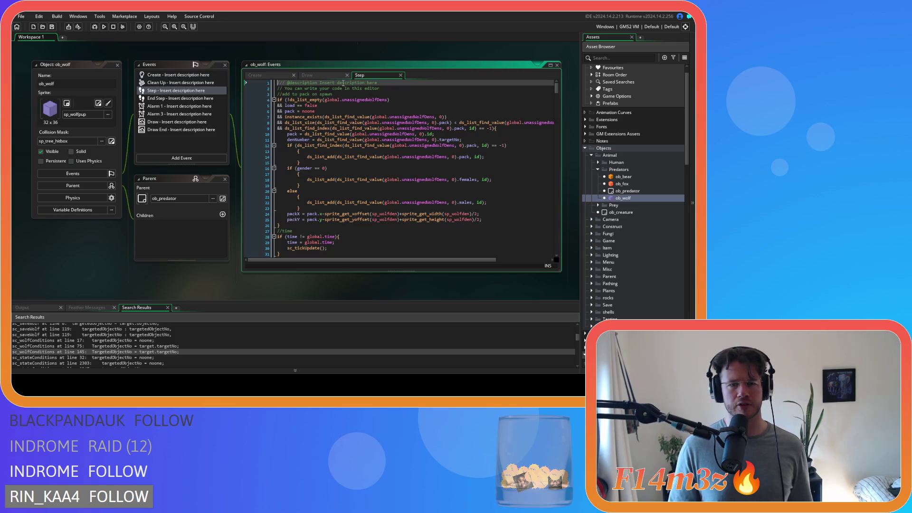
pyautogui.scroll(-3, 362, 133)
pyautogui.scroll(-5, 363, 133)
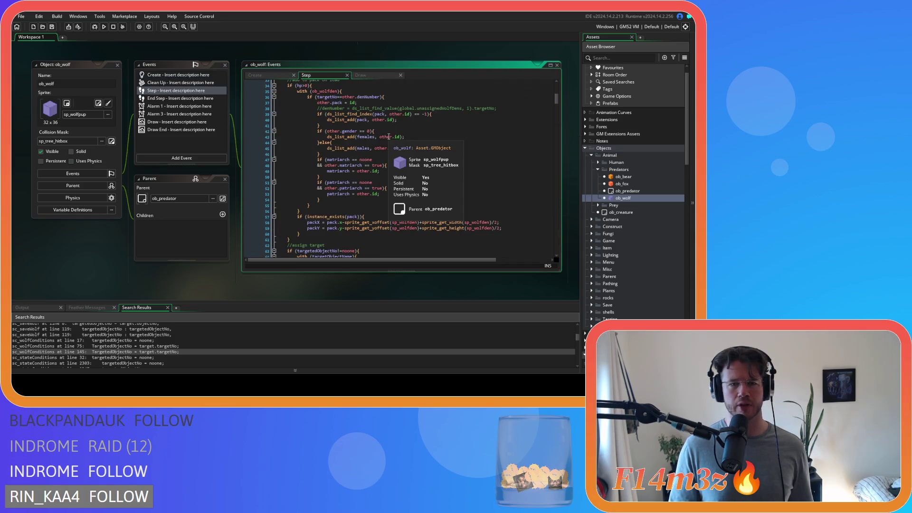
pyautogui.scroll(-4, 419, 173)
pyautogui.scroll(2, 419, 170)
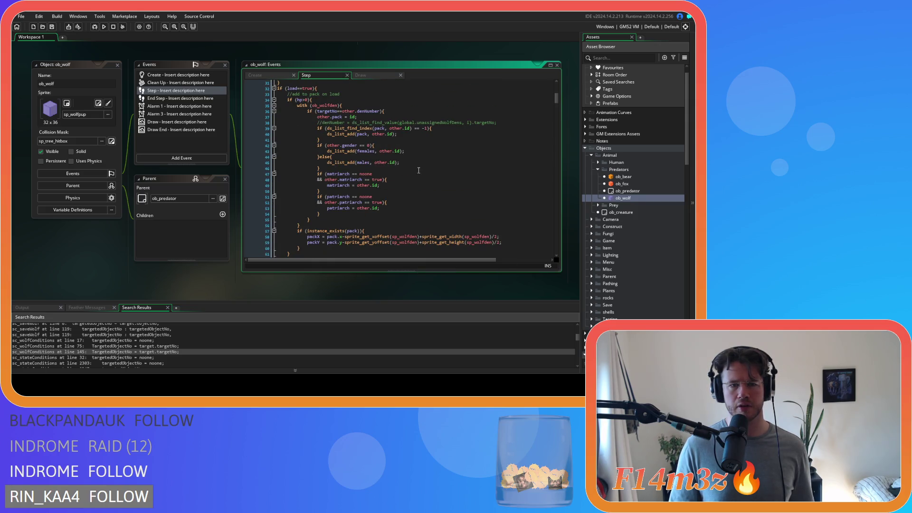
pyautogui.scroll(-9, 418, 170)
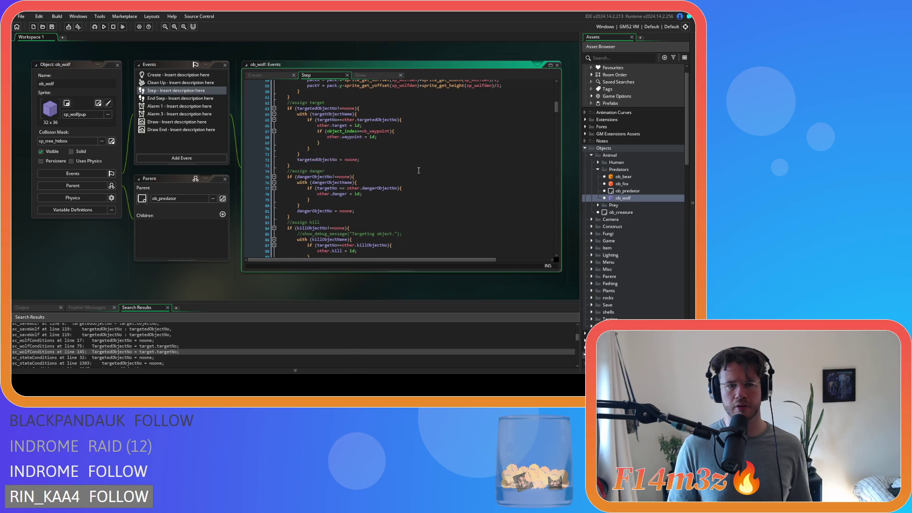
pyautogui.click(291, 160)
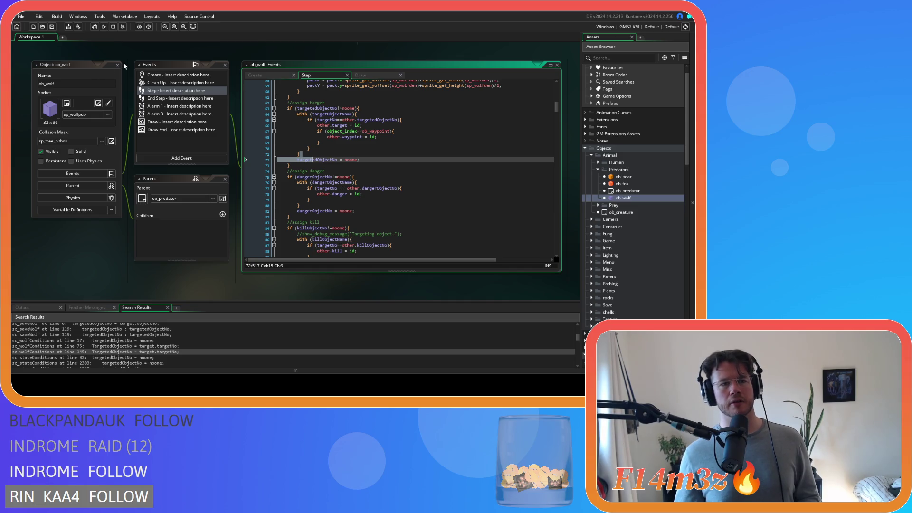
# Close all open windows in the workspace.
pyautogui.rightClick(140, 53)
pyautogui.moveTo(157, 64)
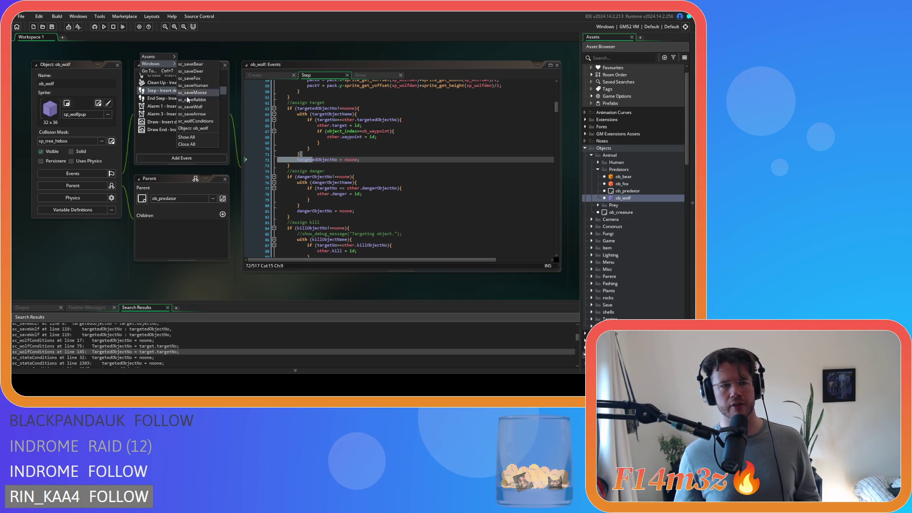
pyautogui.click(186, 144)
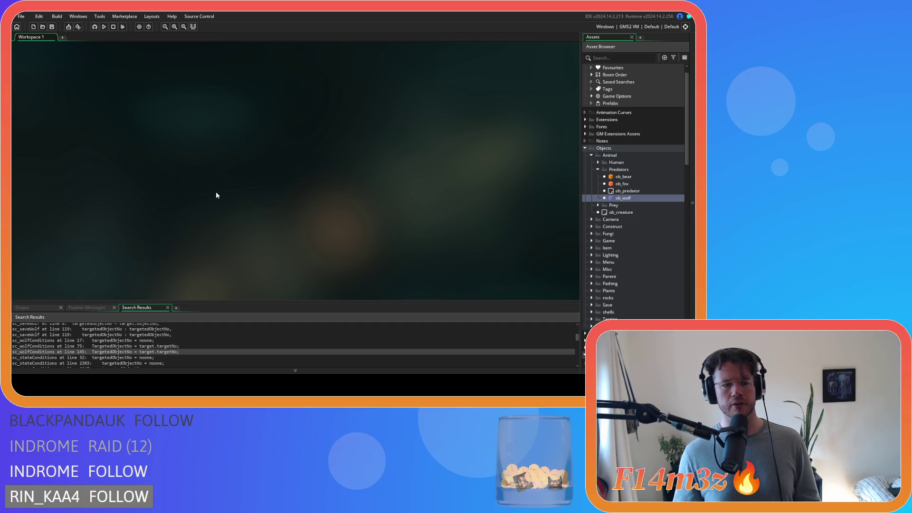
# Rerun the project-wide Find All for targetedObjectNo.
pyautogui.hotkey('ctrl', 'shift', 'f')
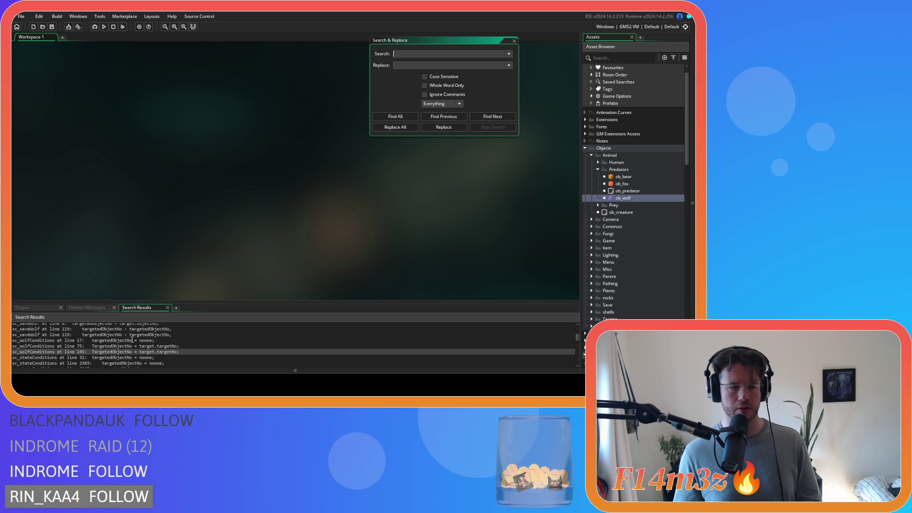
pyautogui.doubleClick(97, 340)
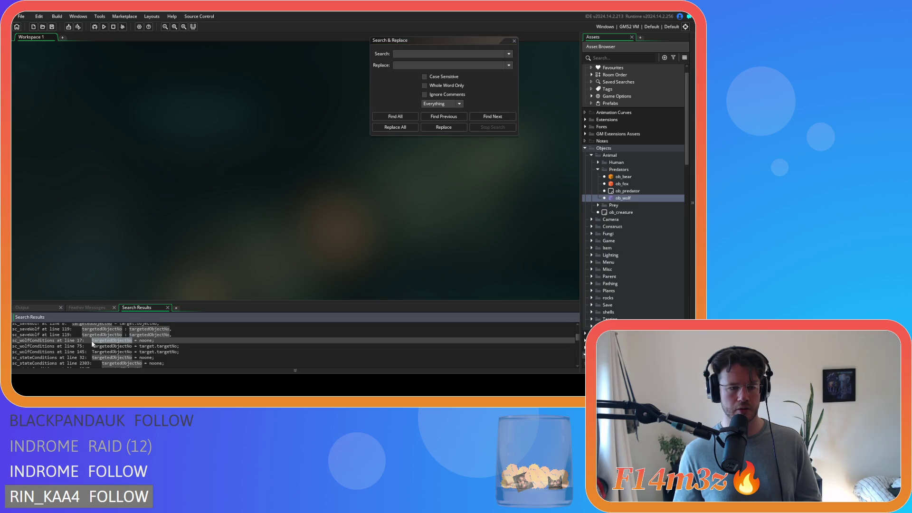
pyautogui.write('targetedObjectNo')
pyautogui.click(395, 116)
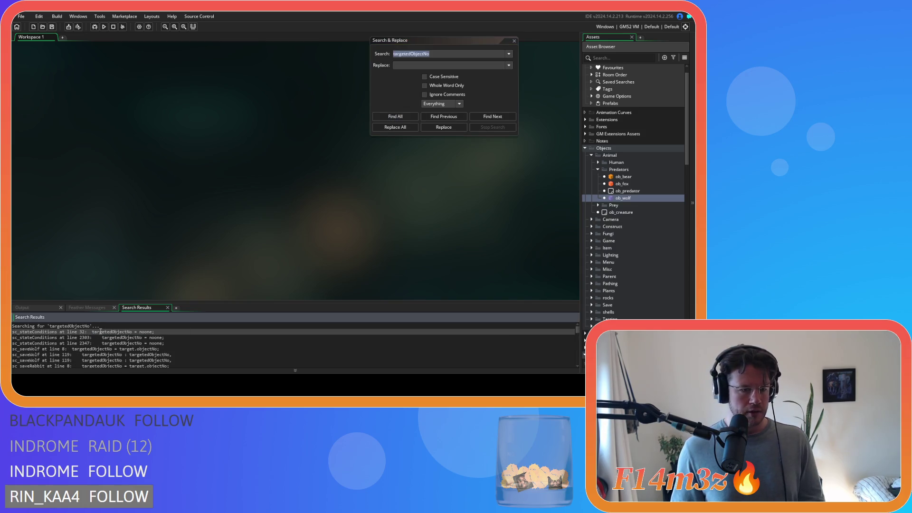
# Delete the targetedObjectNo = noone lines 32 and 2302 in sc_stateConditions.
pyautogui.doubleClick(100, 330)
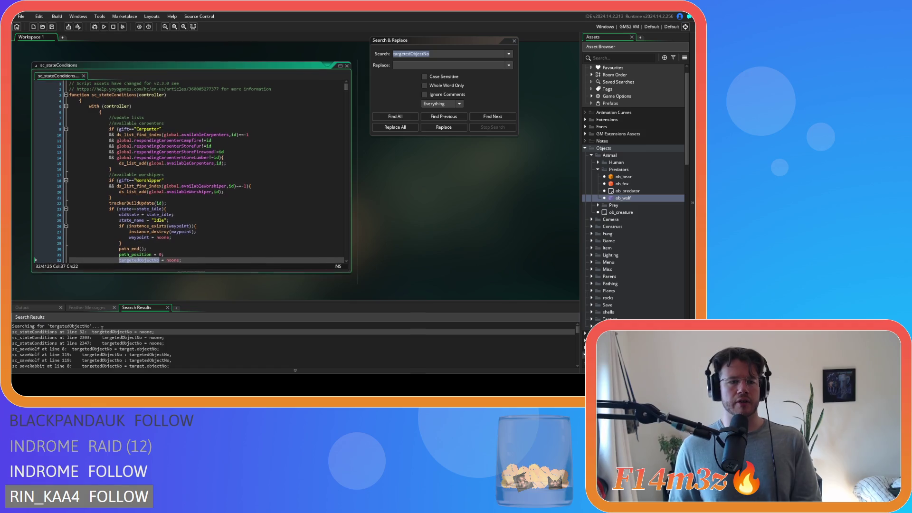
pyautogui.scroll(-3, 190, 171)
pyautogui.click(53, 204)
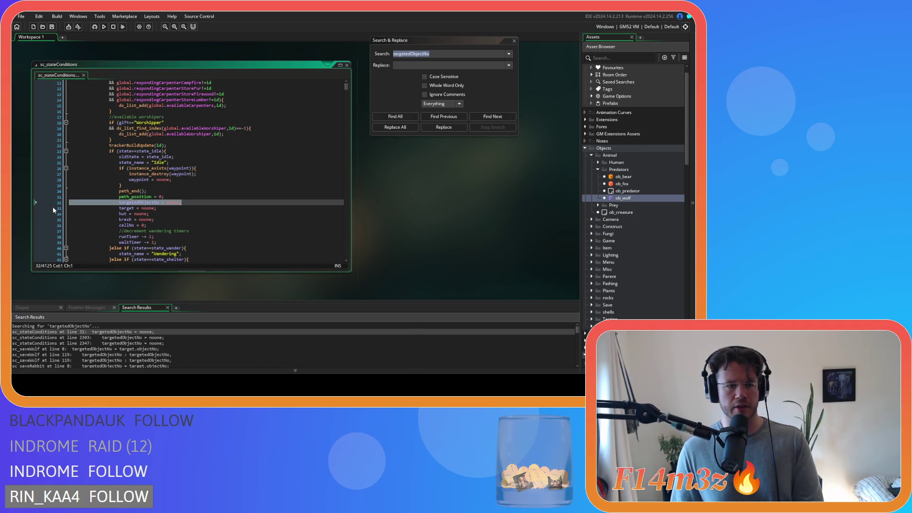
pyautogui.press('BackSpace')
pyautogui.press('BackSpace')
pyautogui.doubleClick(100, 337)
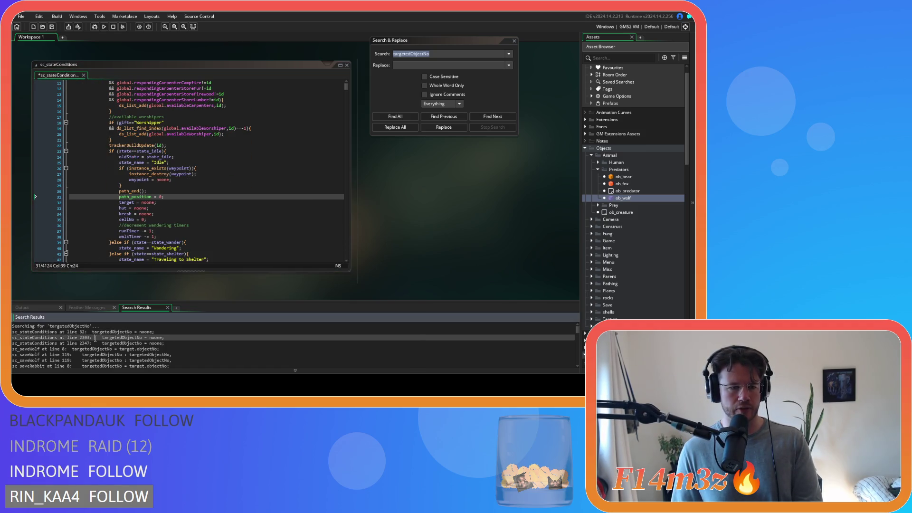
pyautogui.scroll(2, 191, 142)
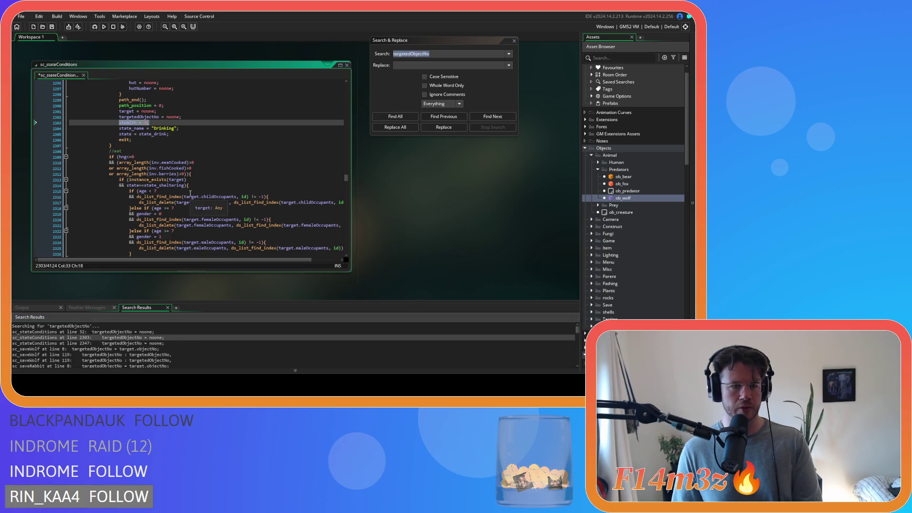
pyautogui.click(194, 117)
pyautogui.moveTo(194, 117); pyautogui.dragTo(69, 117)
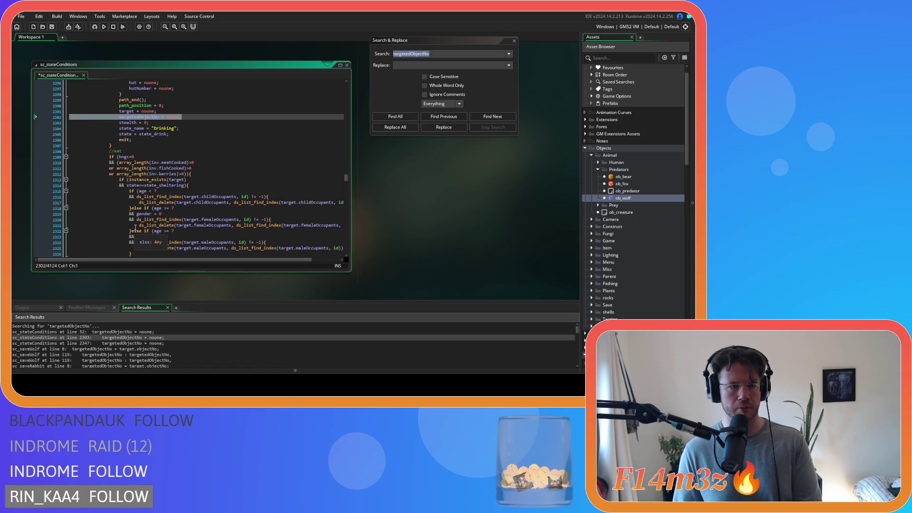
pyautogui.scroll(10, 135, 228)
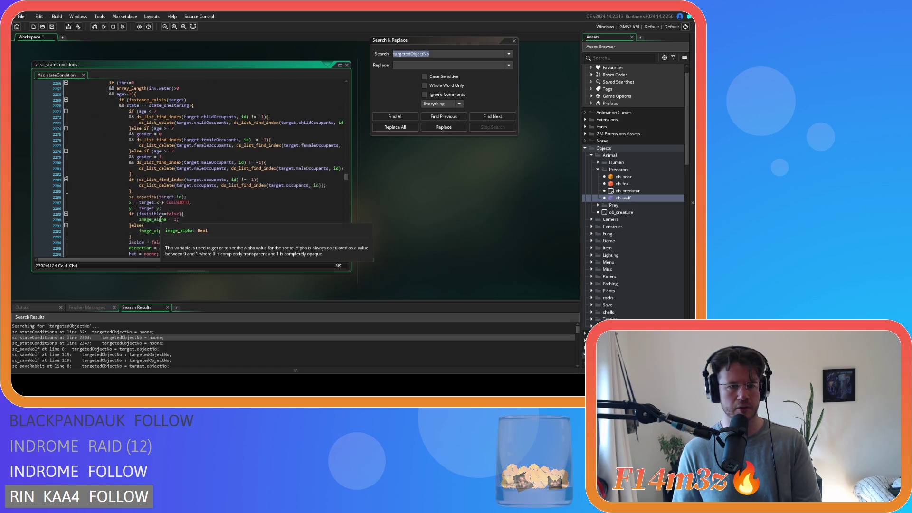
pyautogui.press('BackSpace')
pyautogui.press('BackSpace')
# Delete the targetedObjectNo line near line 2345 in sc_stateConditions.
pyautogui.scroll(-4, 159, 228)
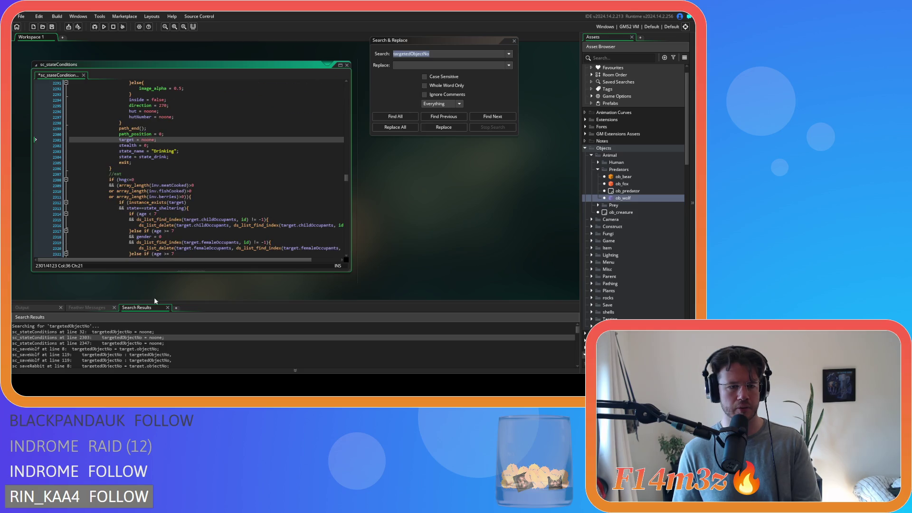
pyautogui.doubleClick(140, 343)
pyautogui.click(185, 111)
pyautogui.hotkey('shift', 'Home')
pyautogui.press('BackSpace')
pyautogui.press('BackSpace')
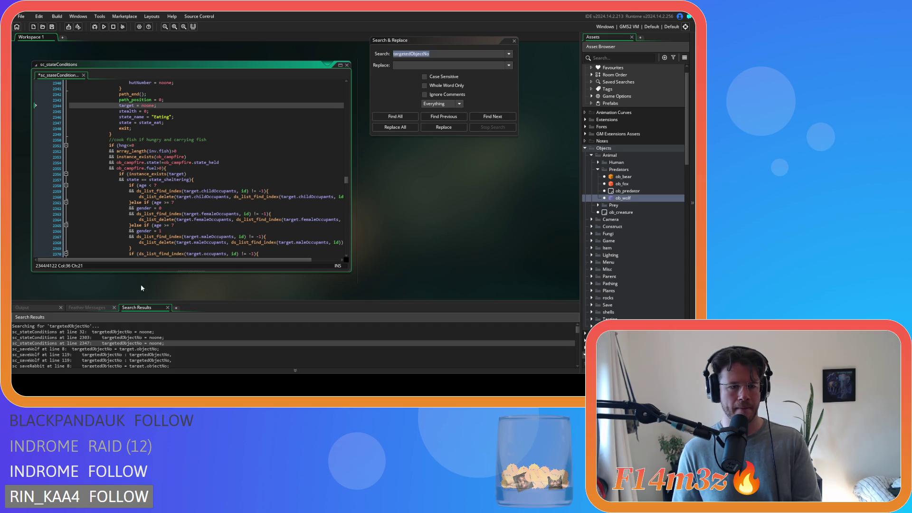
# Remove the targetedObjectNo line 13 from sc_rabbitConditions.
pyautogui.scroll(-3, 82, 354)
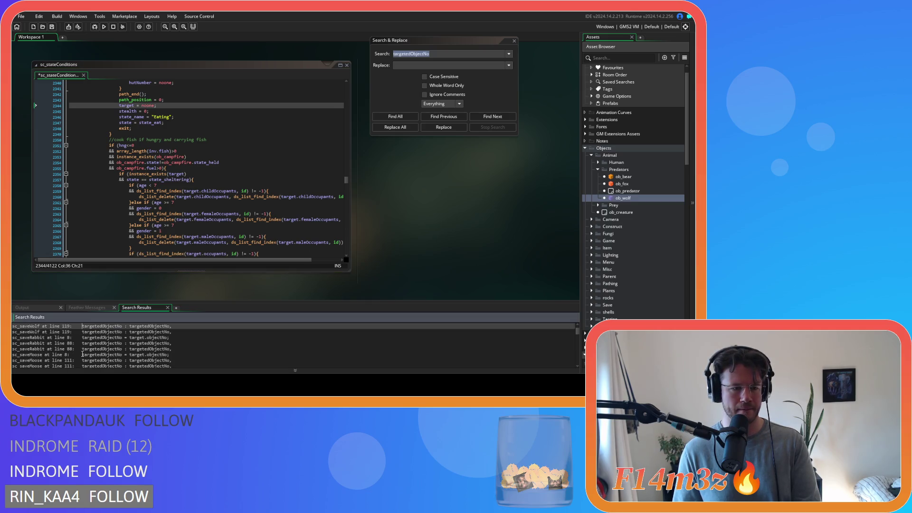
pyautogui.scroll(-8, 82, 354)
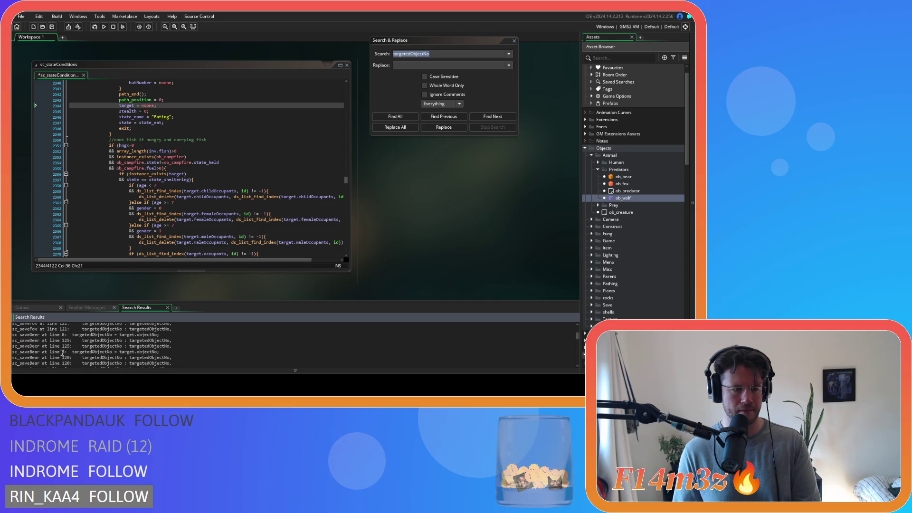
pyautogui.scroll(-1, 56, 351)
pyautogui.doubleClick(38, 342)
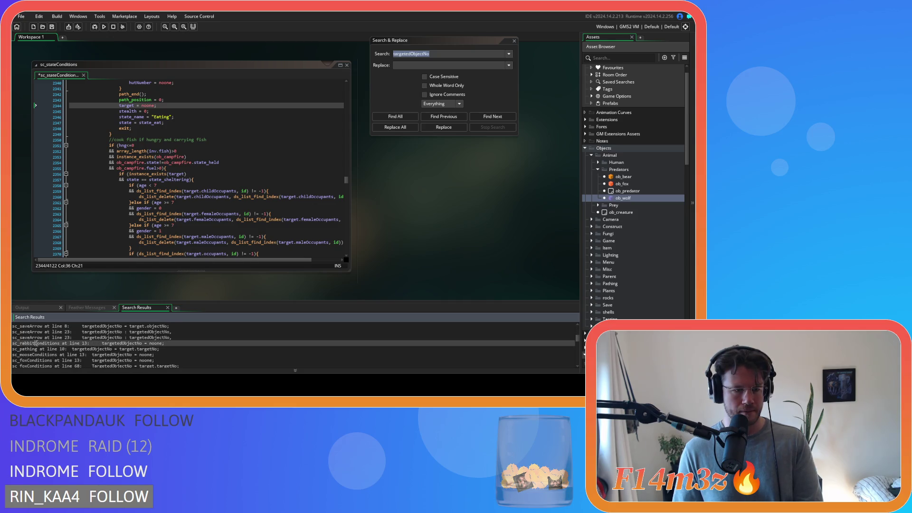
pyautogui.moveTo(151, 151); pyautogui.dragTo(44, 150)
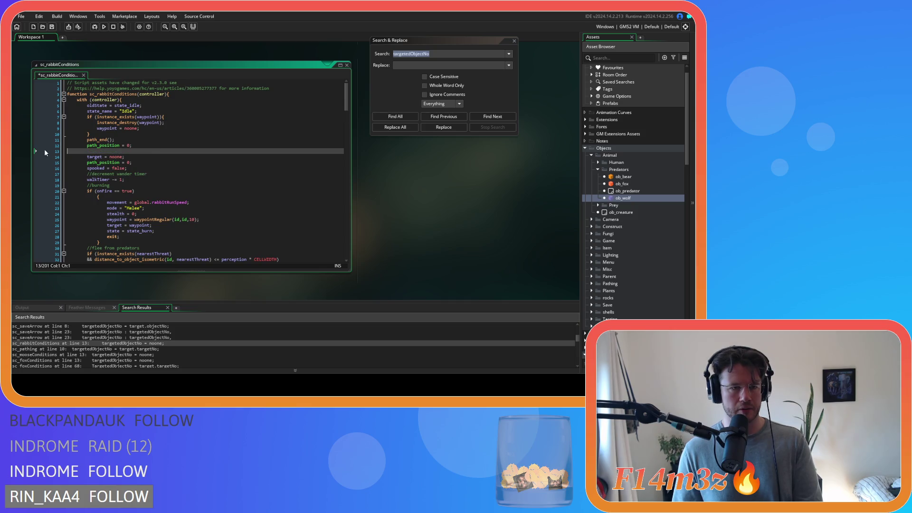
pyautogui.press('BackSpace')
pyautogui.press('BackSpace')
# Remove the targetedObjectNo line 10 and its leftover empty line from sc_pathing.
pyautogui.click(46, 349)
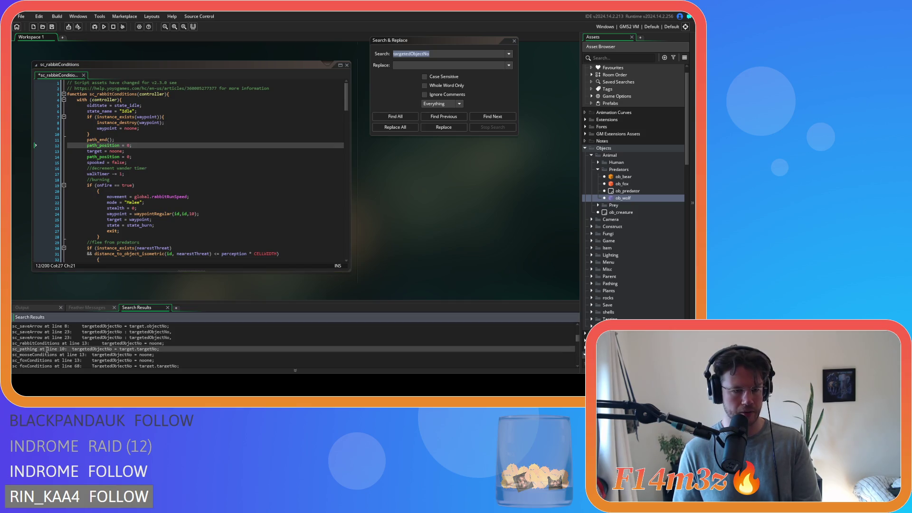
pyautogui.doubleClick(47, 349)
pyautogui.click(197, 134)
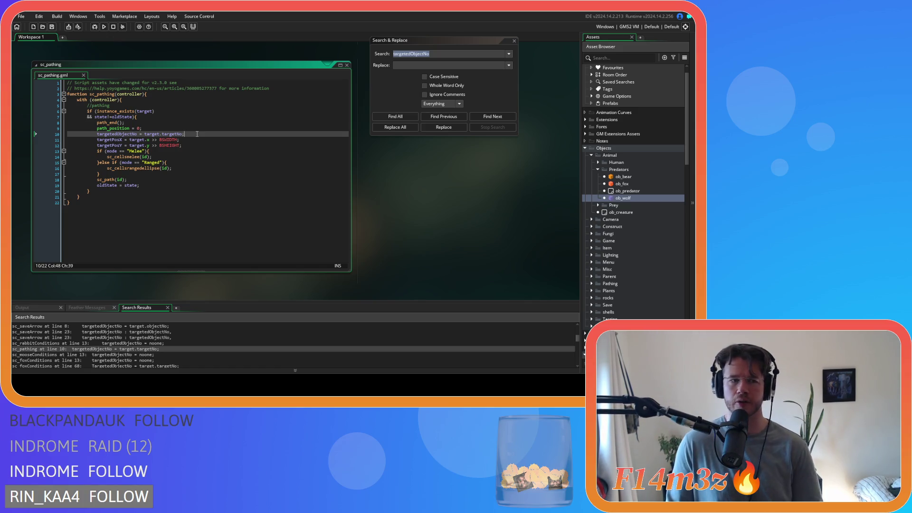
pyautogui.moveTo(197, 133); pyautogui.dragTo(49, 133)
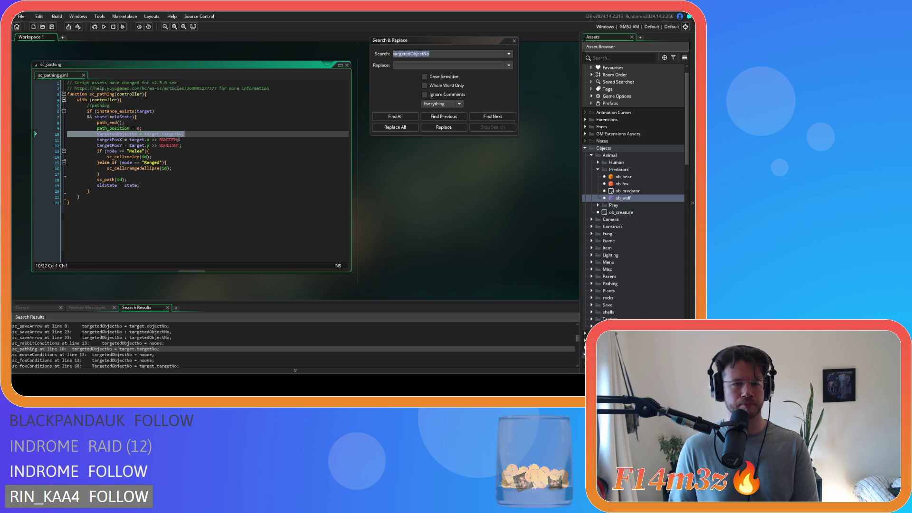
pyautogui.press('Delete')
pyautogui.press('BackSpace')
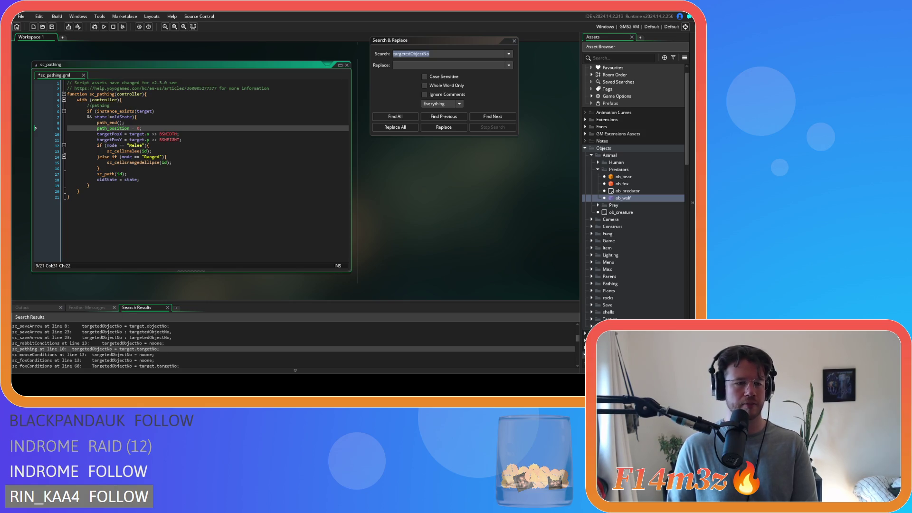
pyautogui.click(144, 151)
# Delete line-13 targetedObjectNo lines in sc_mooseConditions and sc_foxConditions, plus fox's line 67 assignment.
pyautogui.doubleClick(97, 355)
pyautogui.press('Delete')
pyautogui.press('BackSpace')
pyautogui.doubleClick(75, 361)
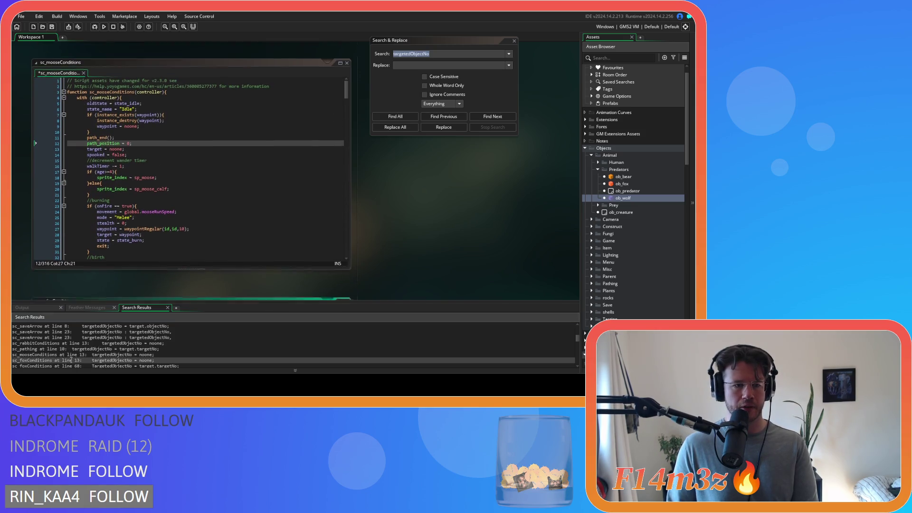
pyautogui.press('Delete')
pyautogui.press('BackSpace')
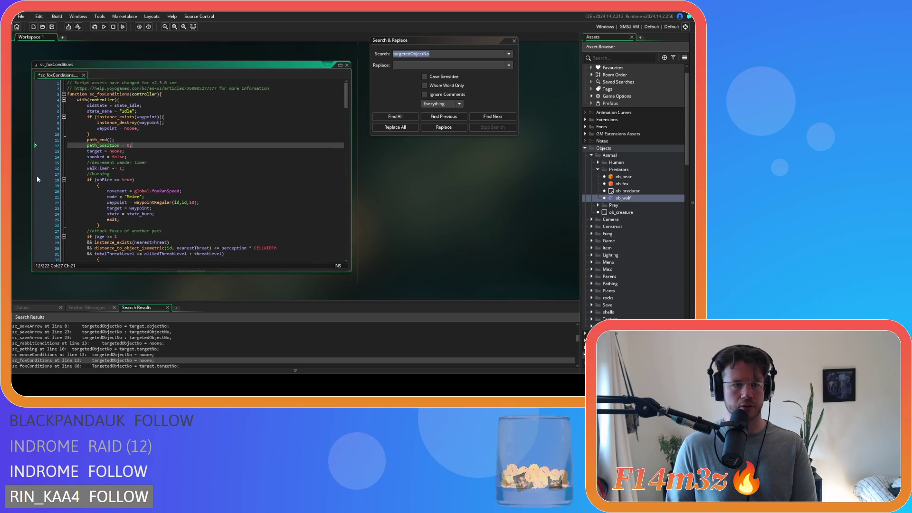
pyautogui.scroll(-2, 44, 345)
pyautogui.doubleClick(52, 338)
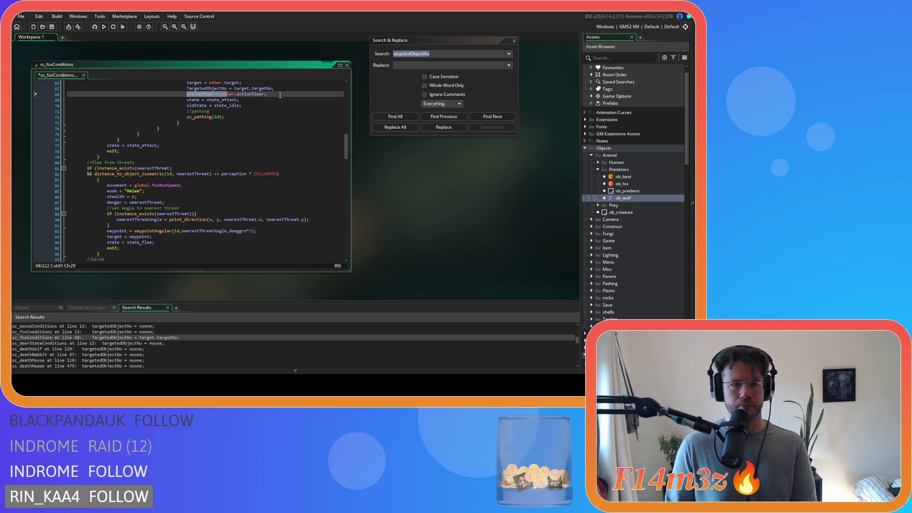
pyautogui.moveTo(276, 89); pyautogui.dragTo(56, 94)
pyautogui.press('BackSpace')
pyautogui.press('BackSpace')
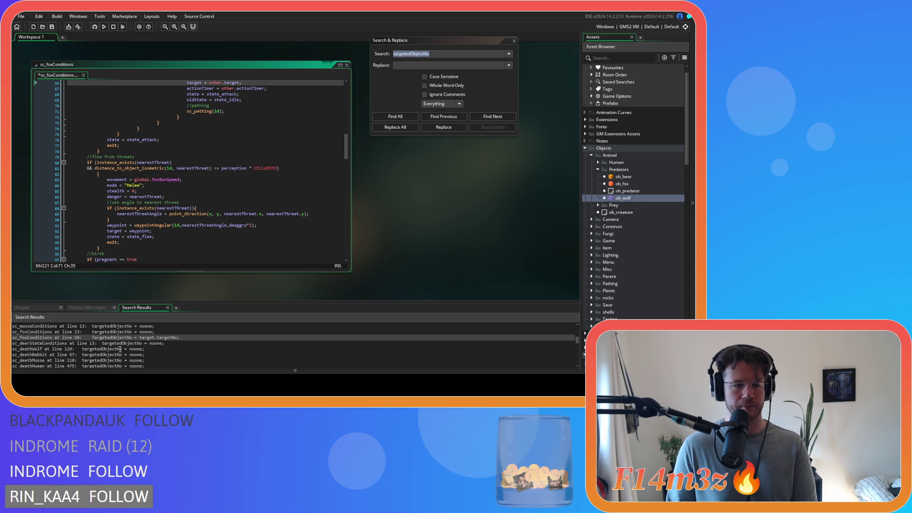
# Remove the targetedObjectNo line 13 from sc_deerStateConditions.
pyautogui.click(112, 343)
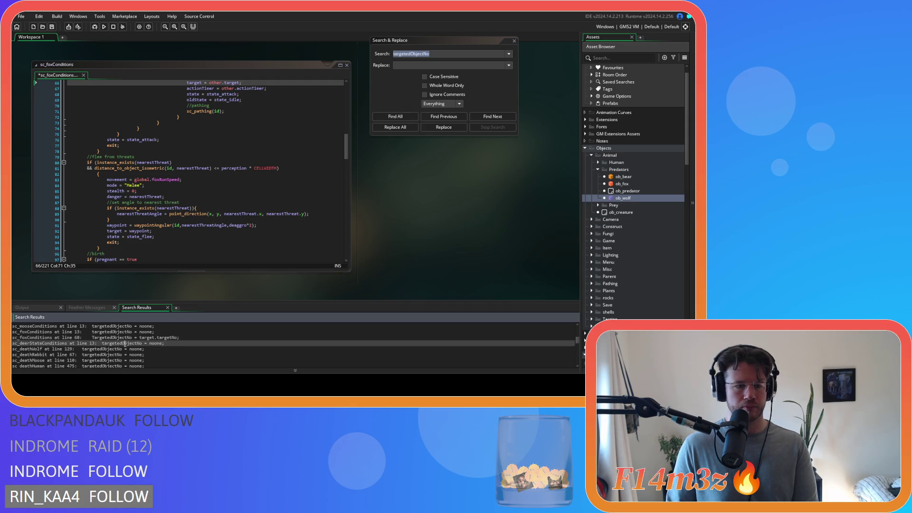
pyautogui.doubleClick(124, 342)
pyautogui.moveTo(157, 152); pyautogui.dragTo(102, 152)
pyautogui.hotkey('shift', 'Home')
pyautogui.press('BackSpace')
pyautogui.press('BackSpace')
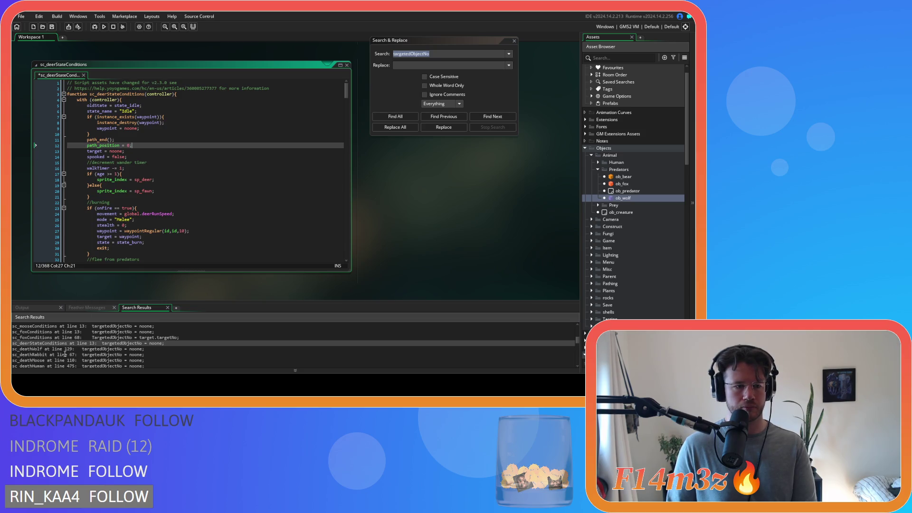
pyautogui.doubleClick(65, 354)
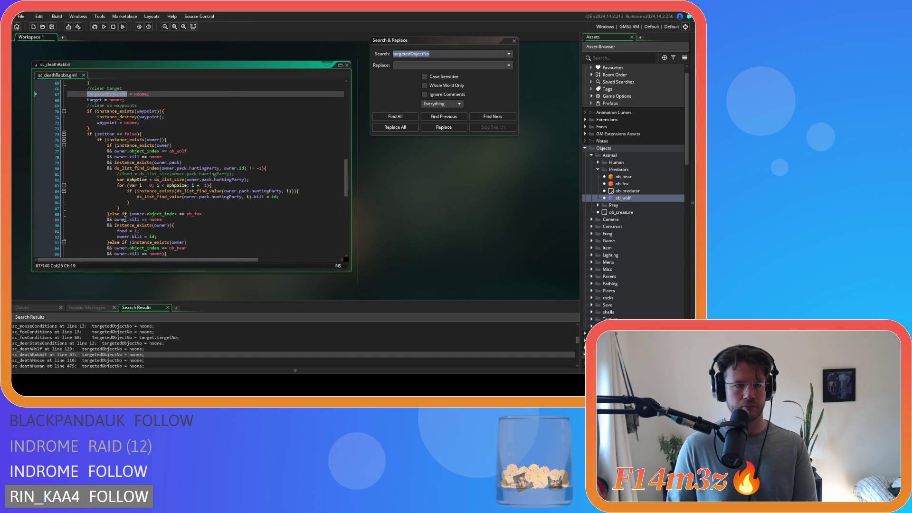
# Delete the targetedObjectNo line from sc_deathWolf (line 129), sc_deathRabbit (line 67) and sc_deathMoose (line 110).
pyautogui.doubleClick(71, 349)
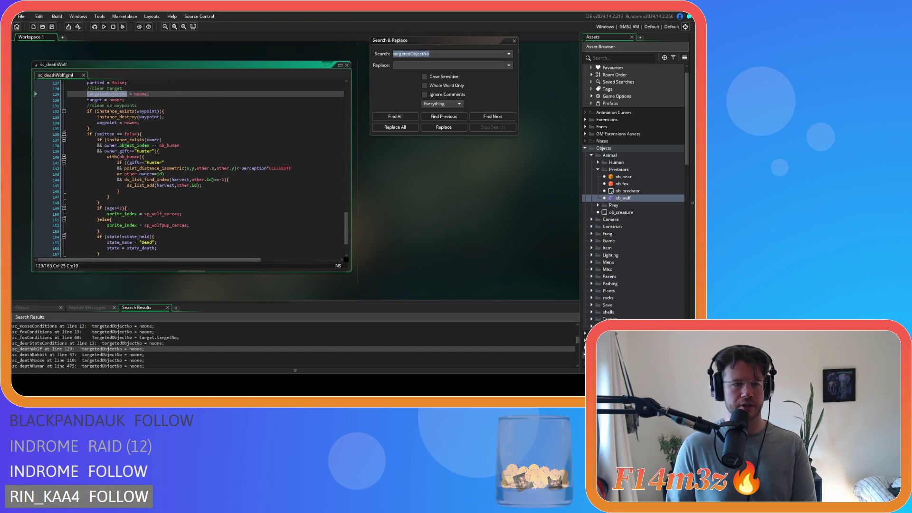
pyautogui.click(59, 94)
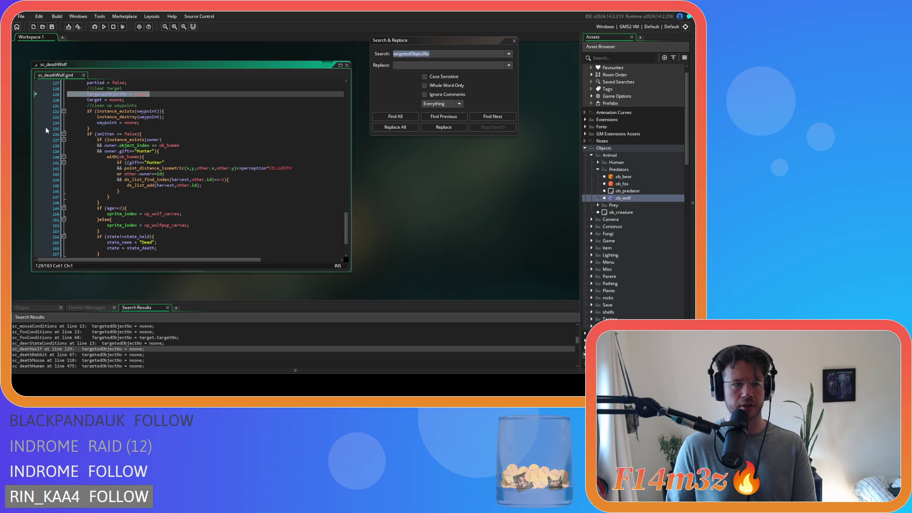
pyautogui.press('BackSpace')
pyautogui.press('BackSpace')
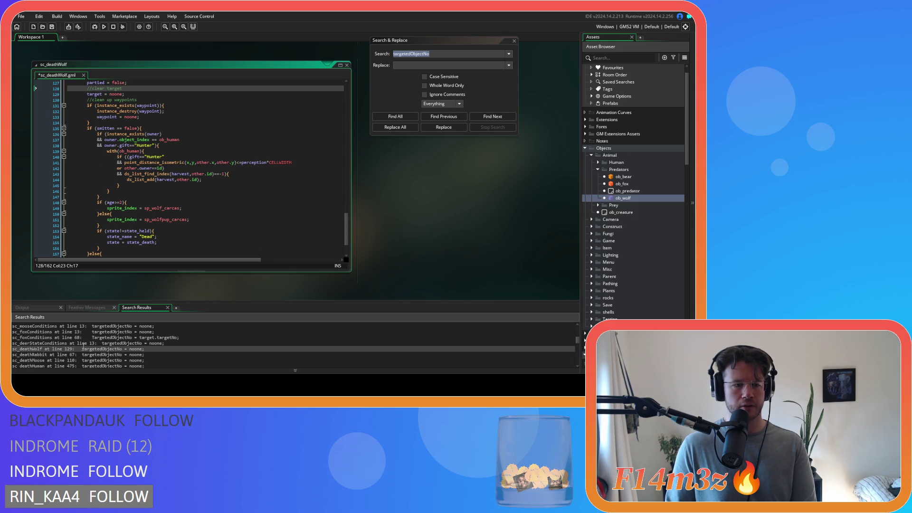
pyautogui.doubleClick(77, 355)
pyautogui.moveTo(153, 95); pyautogui.dragTo(67, 95)
pyautogui.press('BackSpace')
pyautogui.press('BackSpace')
pyautogui.doubleClick(82, 360)
pyautogui.moveTo(153, 95); pyautogui.dragTo(47, 95)
pyautogui.press('BackSpace')
pyautogui.press('BackSpace')
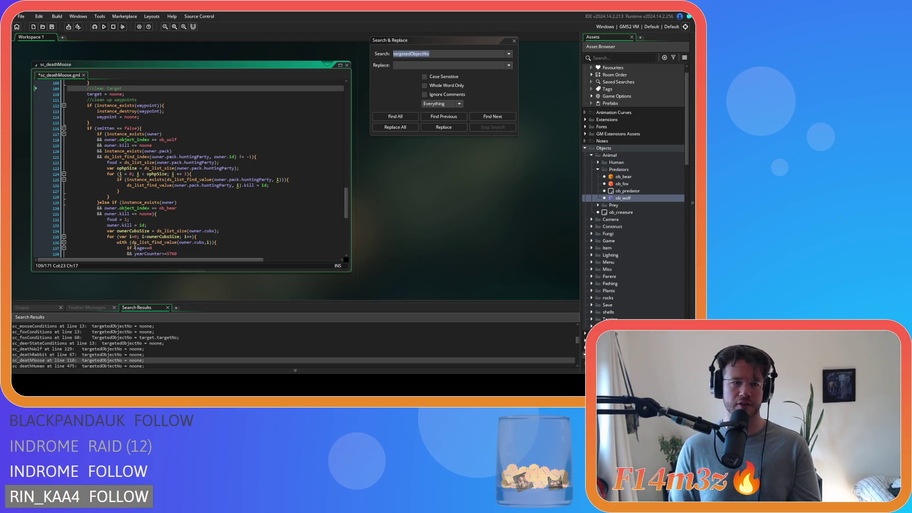
# Recheck sc_deathMoose, then delete the targetedObjectNo lines in sc_deathHuman (line 475) and sc_deathFox (line 66).
pyautogui.moveTo(169, 244)
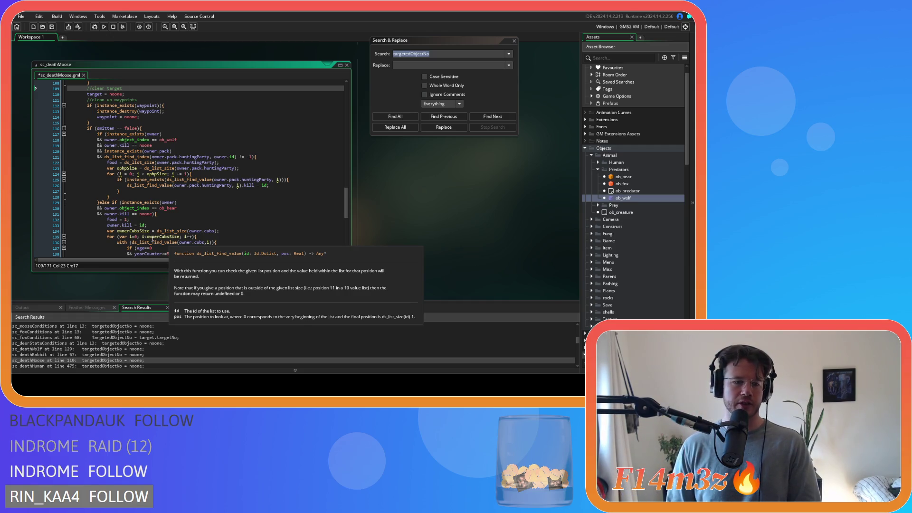
pyautogui.scroll(-1, 102, 346)
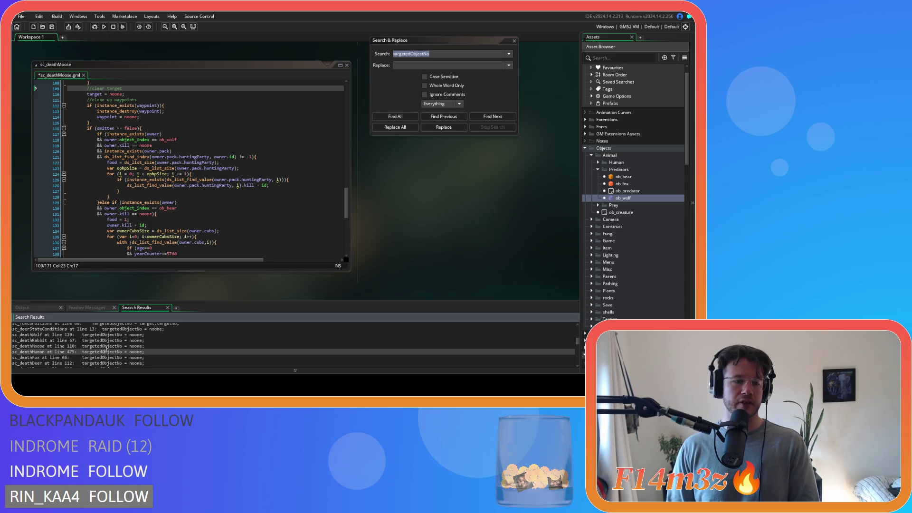
pyautogui.doubleClick(107, 346)
pyautogui.doubleClick(106, 351)
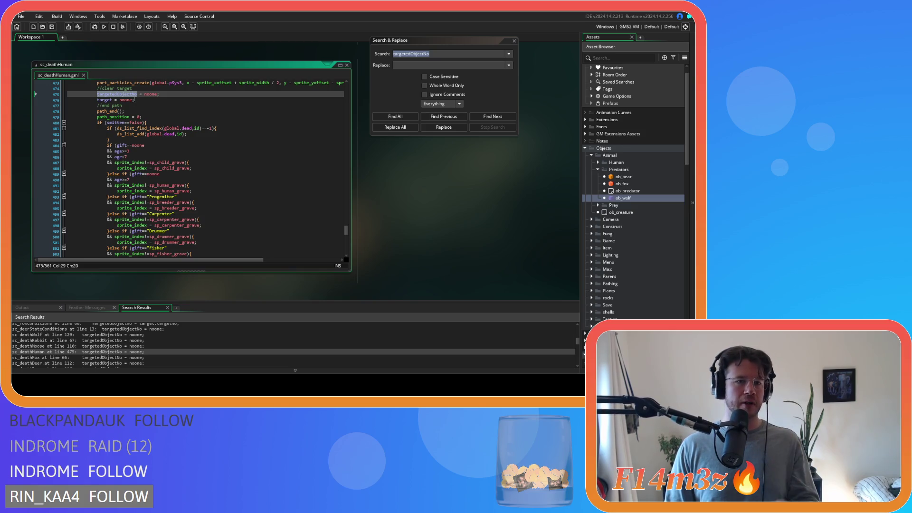
pyautogui.moveTo(161, 94); pyautogui.dragTo(144, 93)
pyautogui.hotkey('shift', 'Home')
pyautogui.press('BackSpace')
pyautogui.press('BackSpace')
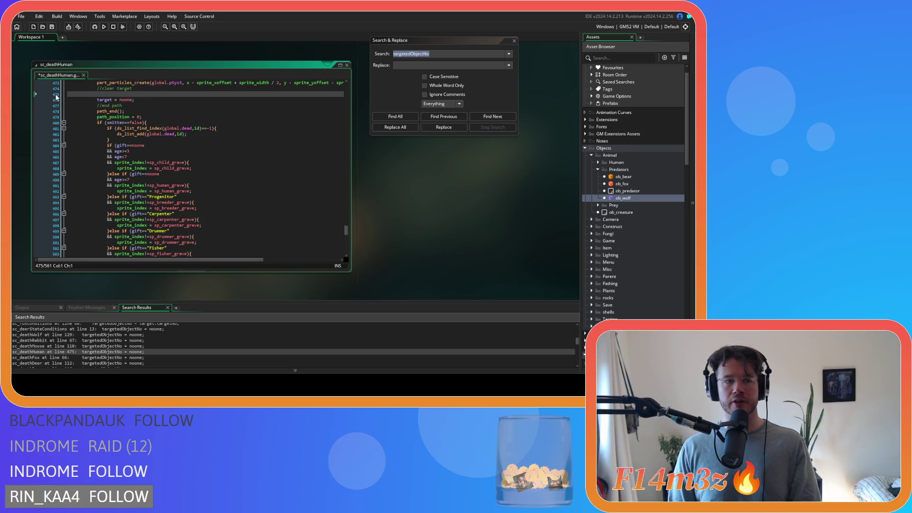
pyautogui.doubleClick(102, 357)
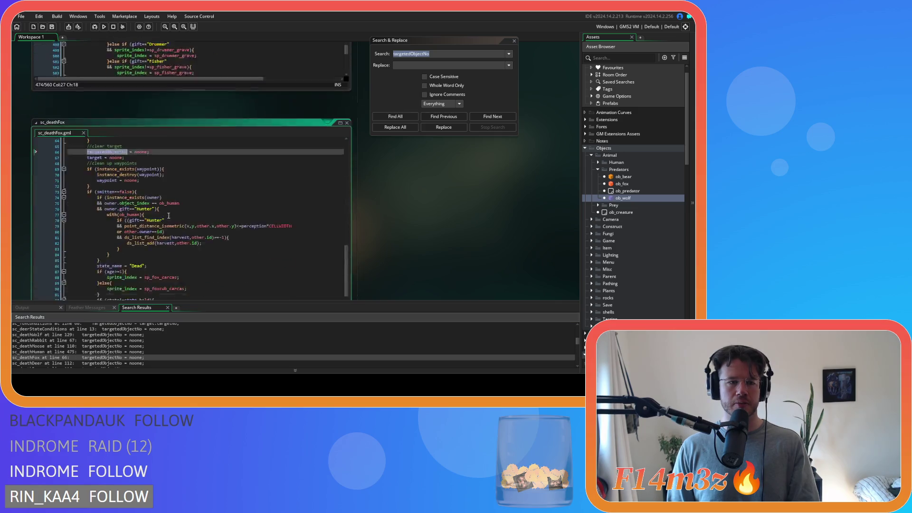
pyautogui.moveTo(149, 93); pyautogui.dragTo(135, 95)
pyautogui.hotkey('shift', 'Home')
pyautogui.press('BackSpace')
pyautogui.press('BackSpace')
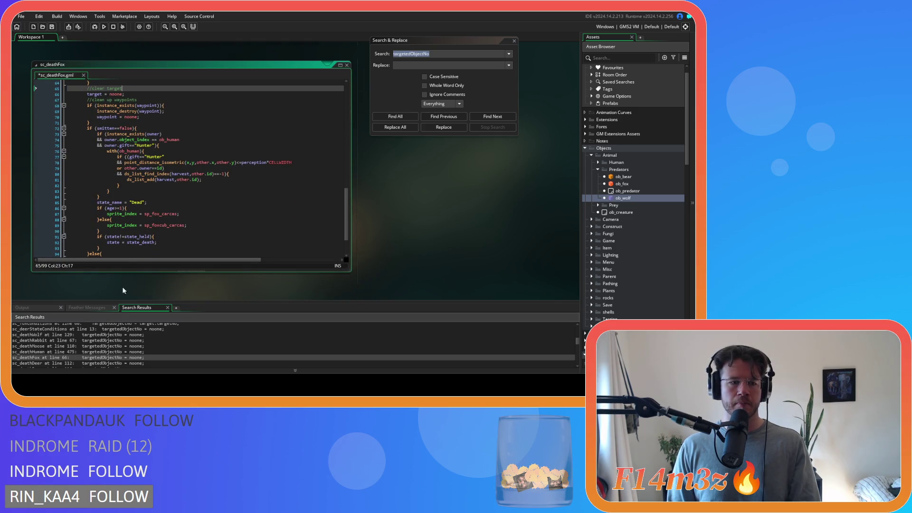
# Delete the targetedObjectNo lines in sc_deathDeer (line 112) and sc_deathBear (line 116).
pyautogui.scroll(-1, 104, 349)
pyautogui.doubleClick(104, 349)
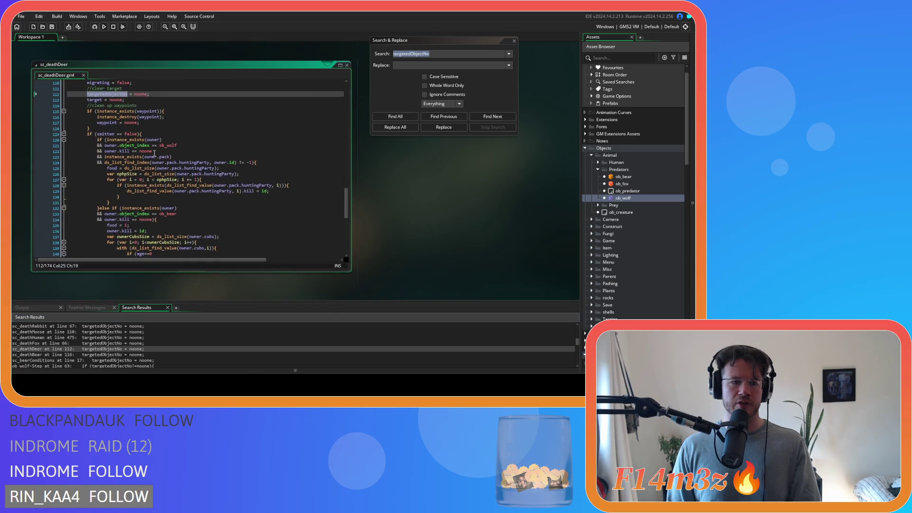
pyautogui.click(155, 94)
pyautogui.hotkey('shift', 'Home')
pyautogui.press('BackSpace')
pyautogui.press('BackSpace')
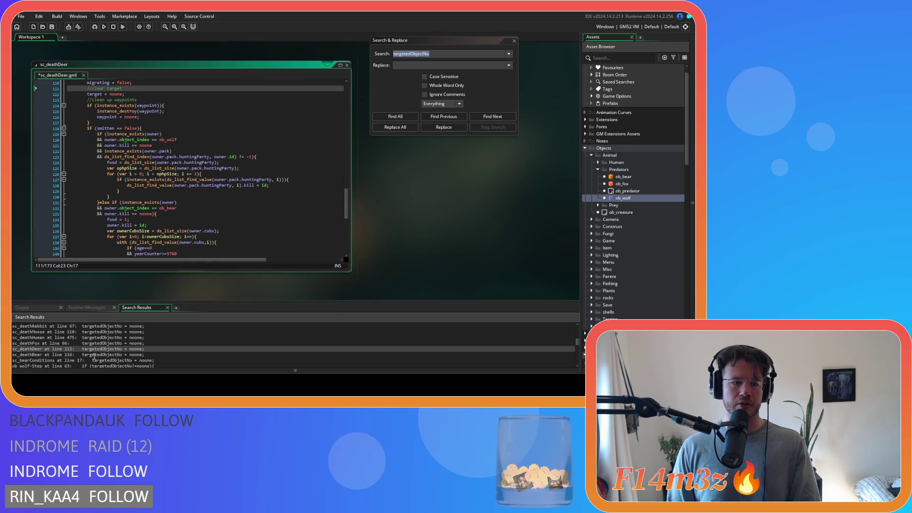
pyautogui.doubleClick(95, 354)
pyautogui.click(166, 94)
pyautogui.hotkey('shift', 'Home')
pyautogui.press('BackSpace')
pyautogui.press('BackSpace')
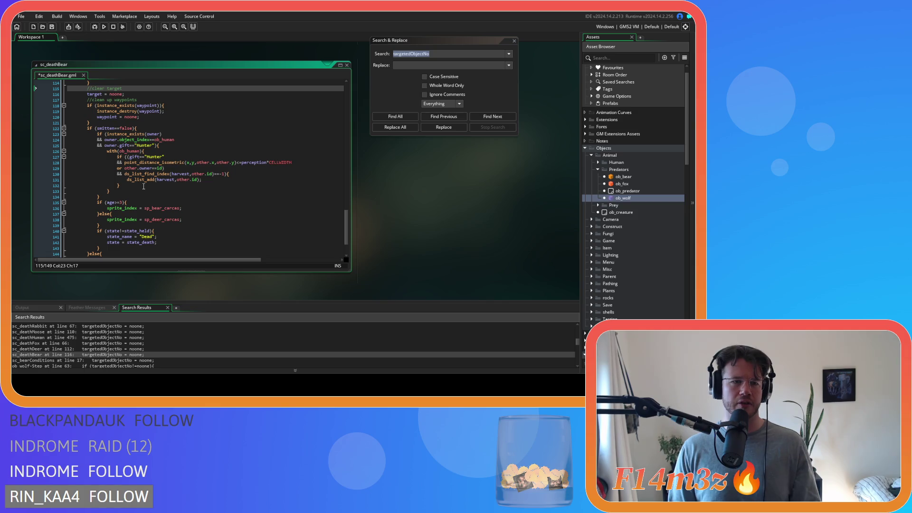
# Delete the targetedObjectNo = noone reset on line 17 of sc_bearConditions.
pyautogui.scroll(-1, 117, 353)
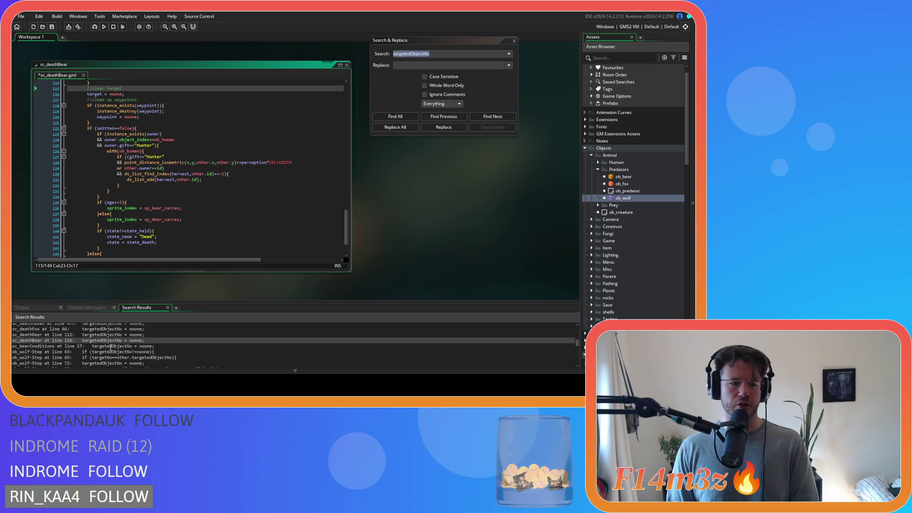
pyautogui.click(111, 346)
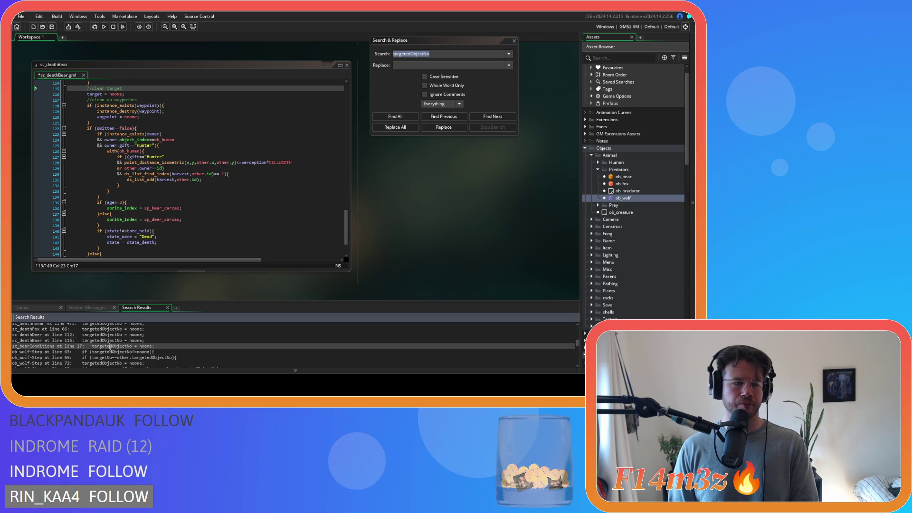
pyautogui.doubleClick(111, 346)
pyautogui.moveTo(155, 174); pyautogui.dragTo(43, 170)
pyautogui.press('BackSpace')
pyautogui.press('BackSpace')
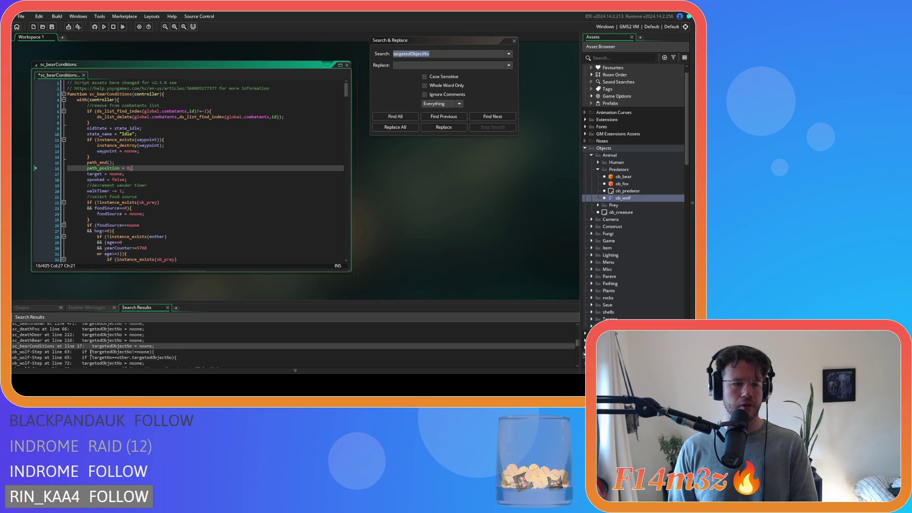
pyautogui.doubleClick(91, 351)
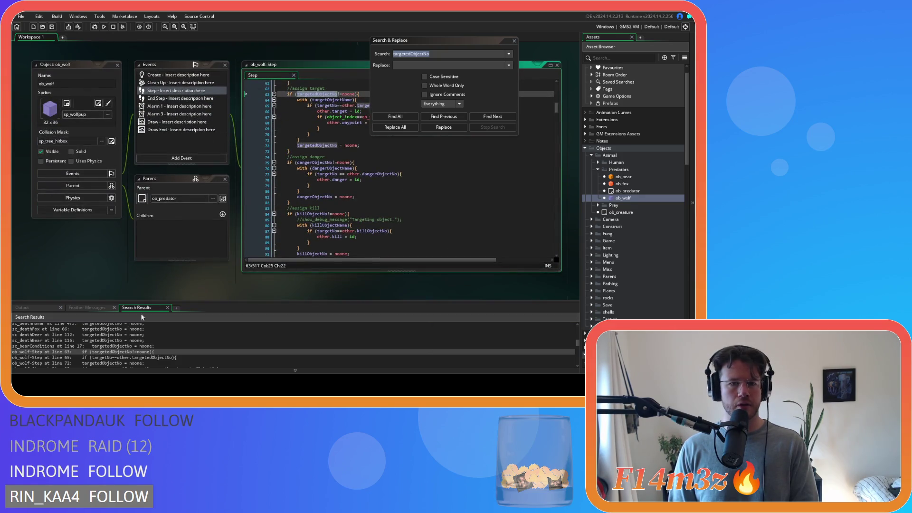
# Move Search & Replace aside and open ob_wolf's Create code at the line 165 match.
pyautogui.moveTo(445, 40); pyautogui.dragTo(502, 35)
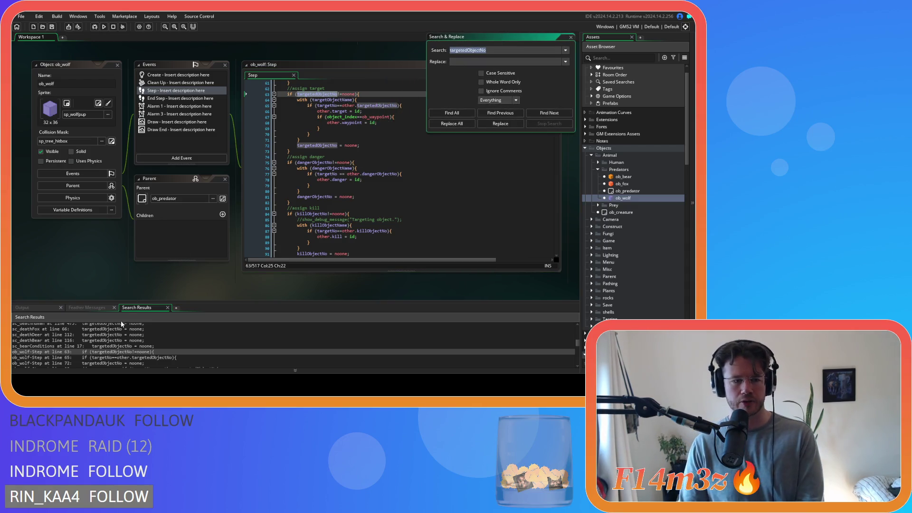
pyautogui.scroll(-1, 138, 338)
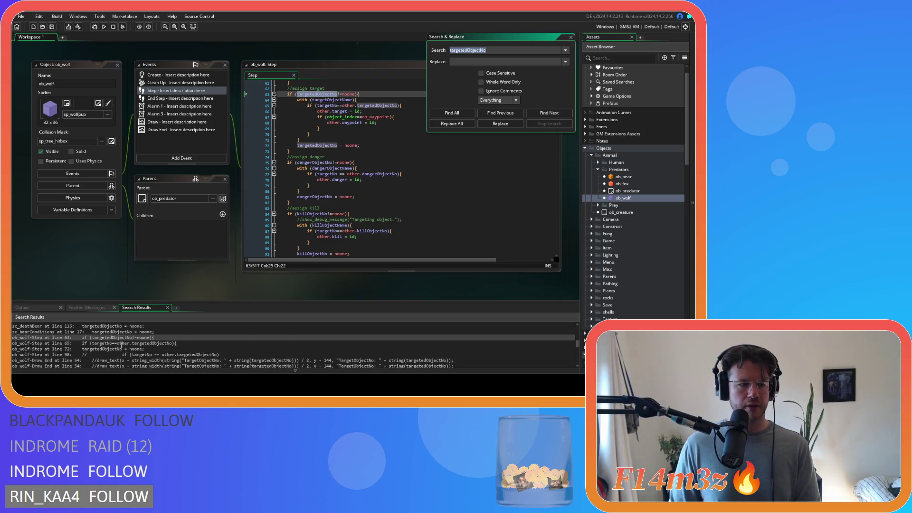
pyautogui.scroll(-1, 137, 338)
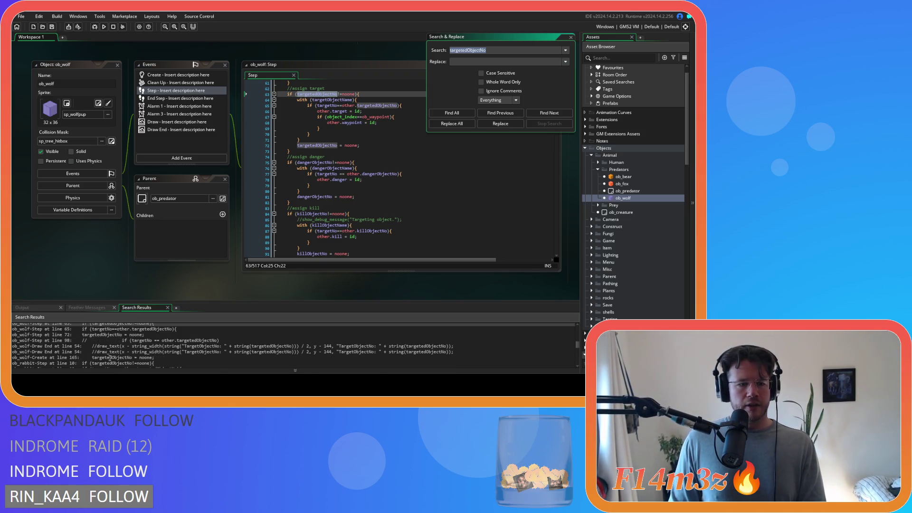
pyautogui.doubleClick(110, 357)
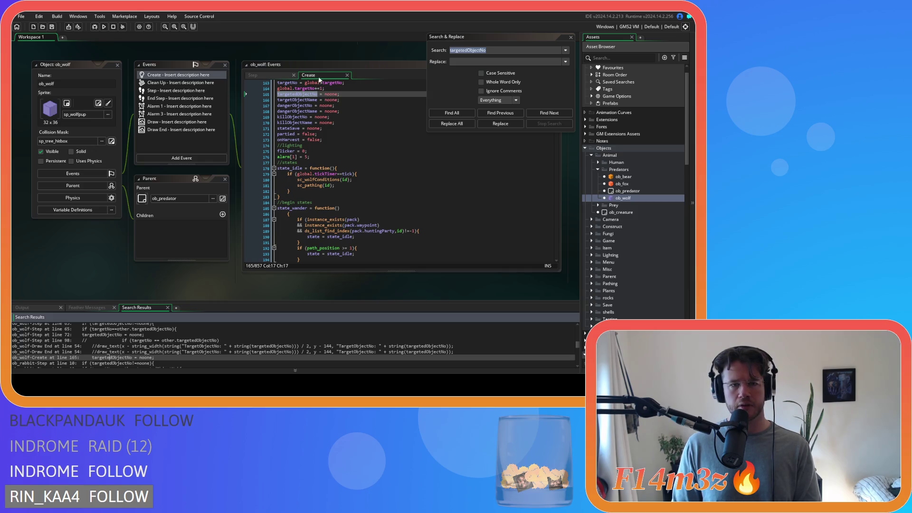
pyautogui.scroll(-1, 99, 355)
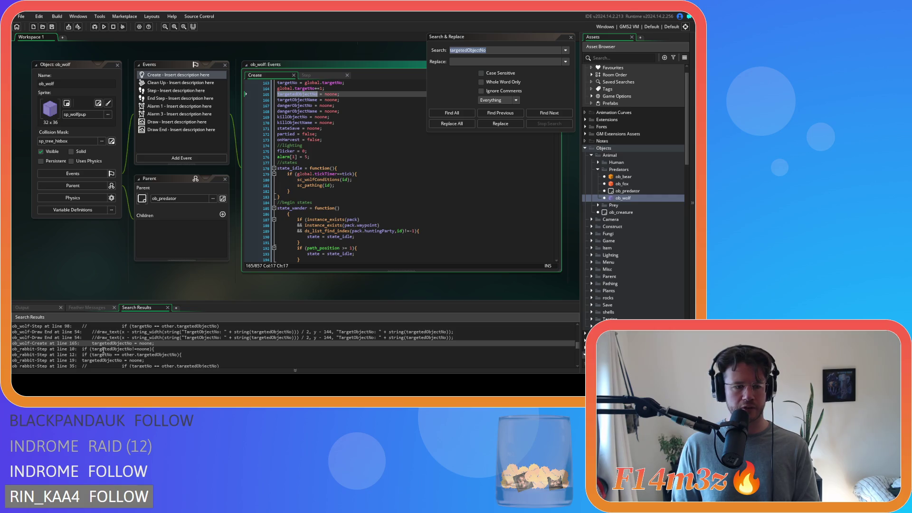
pyautogui.scroll(-1, 103, 350)
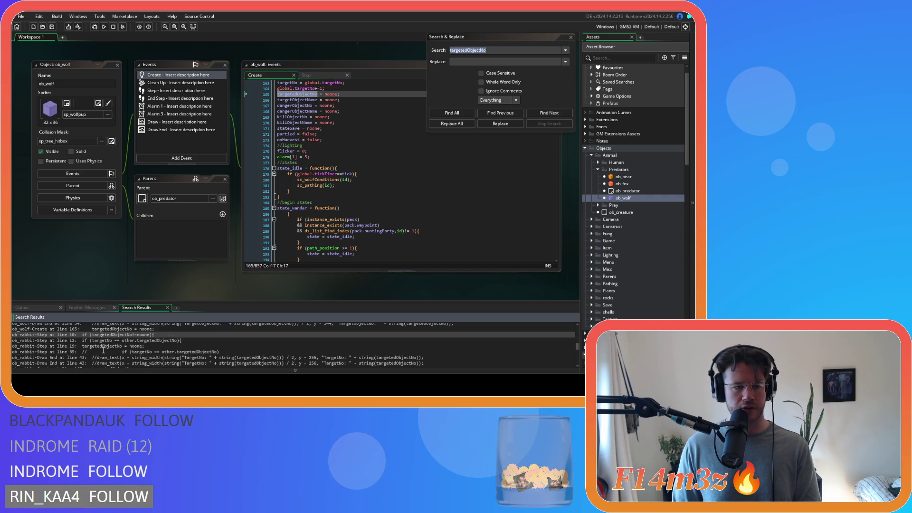
# Review ob_rabbit's Step (line 19) and Create (line 147) matches, then ob_moose's Create at line 174.
pyautogui.doubleClick(105, 346)
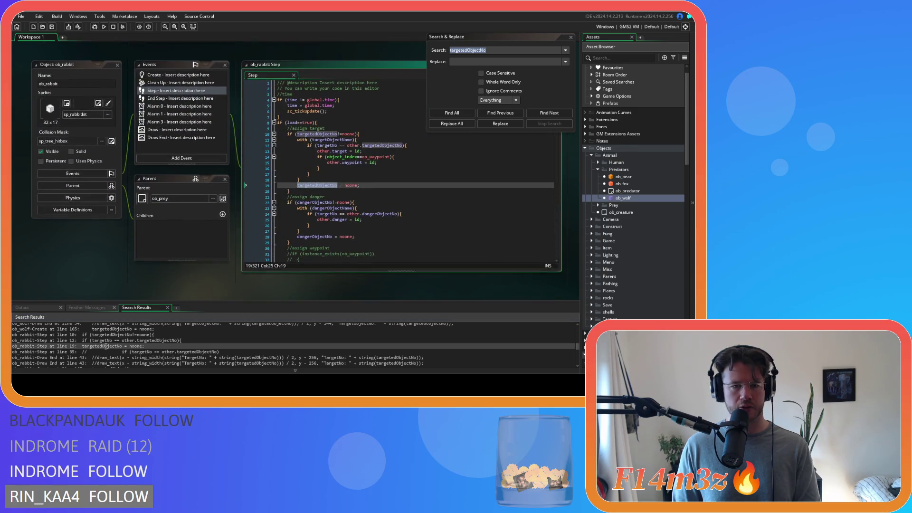
pyautogui.scroll(-1, 105, 347)
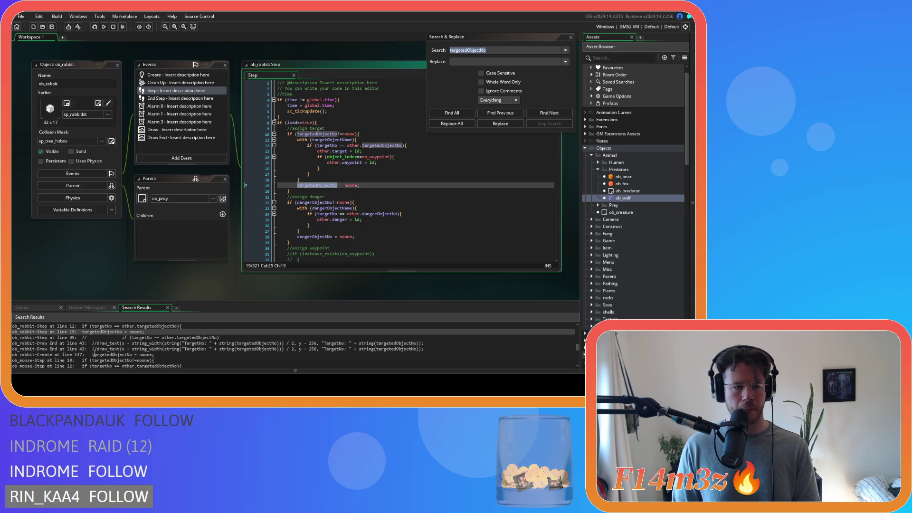
pyautogui.doubleClick(94, 354)
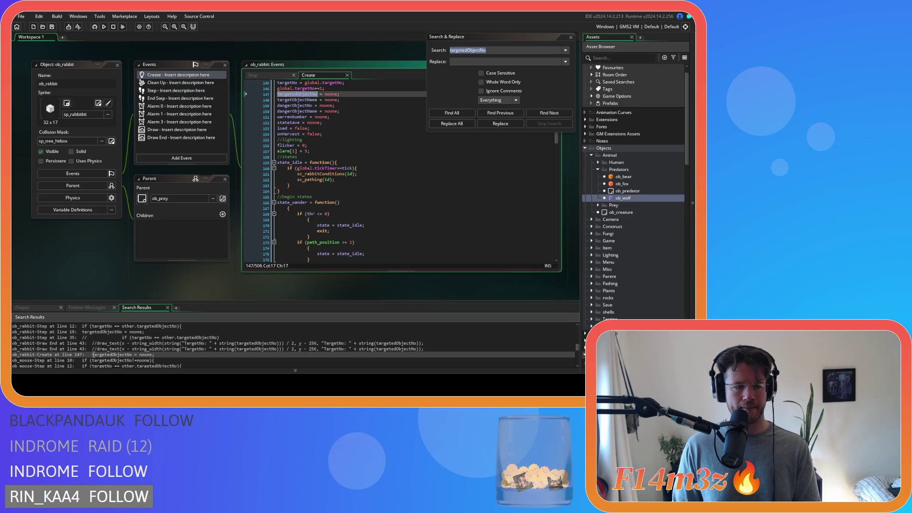
pyautogui.scroll(-1, 94, 354)
pyautogui.scroll(-1, 84, 355)
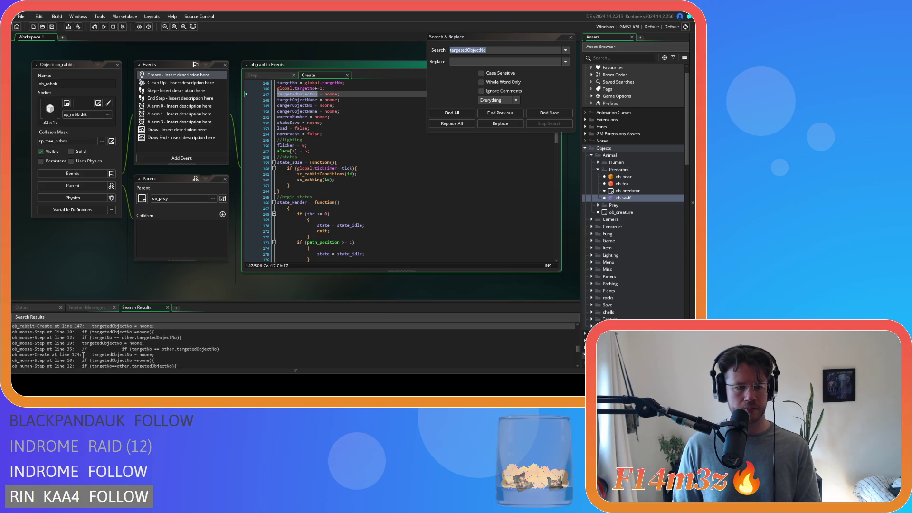
pyautogui.doubleClick(84, 355)
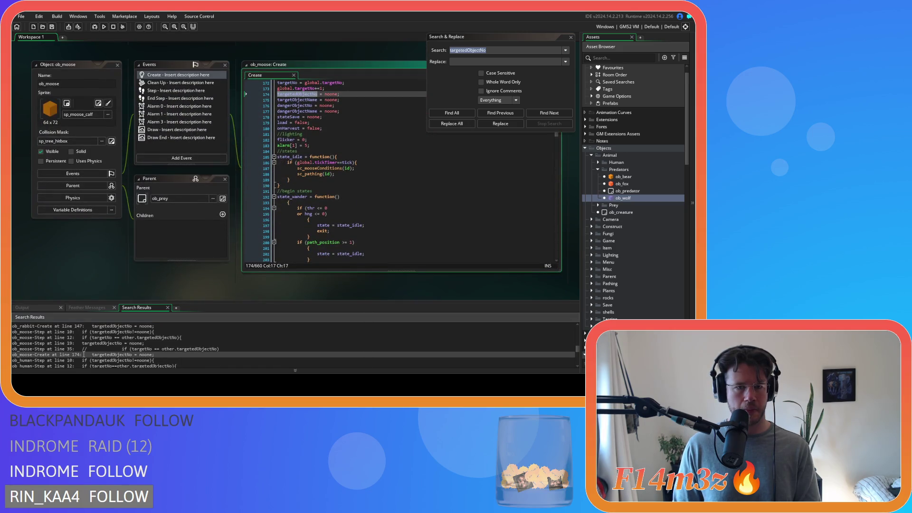
pyautogui.scroll(-1, 83, 354)
pyautogui.scroll(-1, 84, 352)
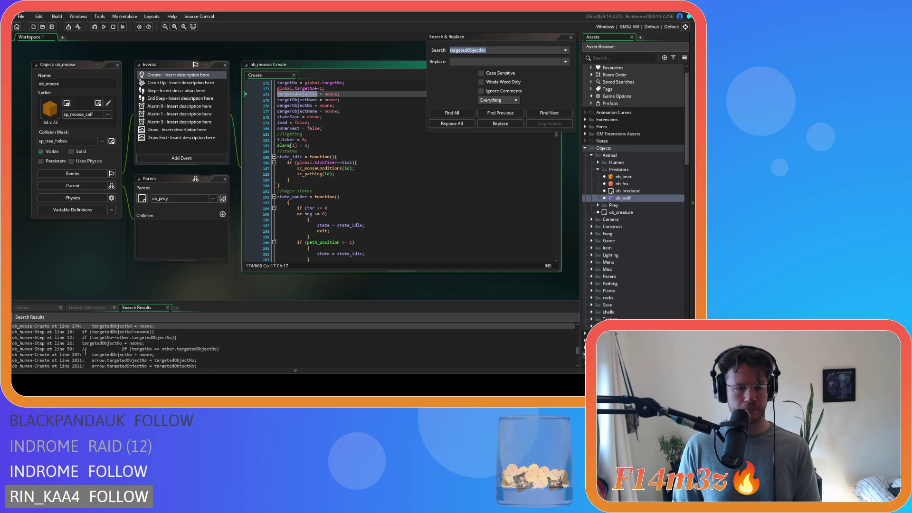
pyautogui.scroll(-1, 85, 352)
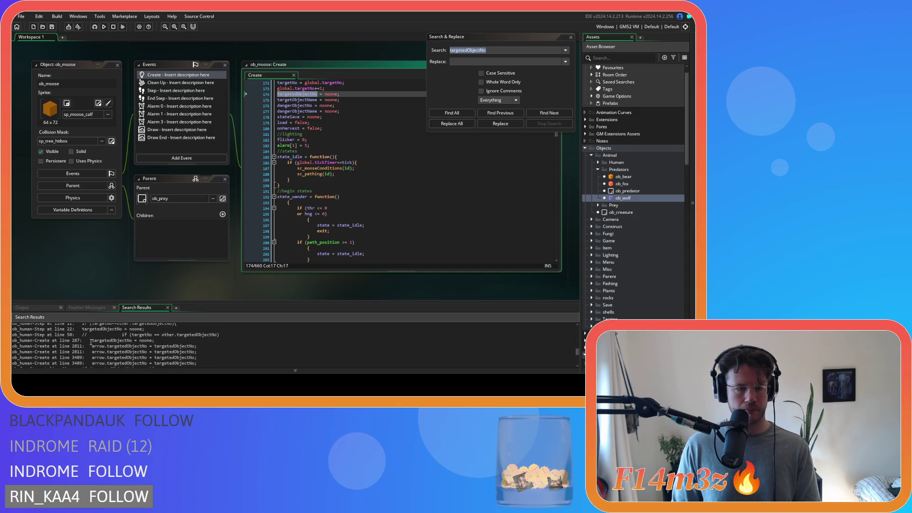
# Delete the arrow.targetedObjectNo = targetedObjectNo line at 2811 in ob_human's Create code.
pyautogui.click(92, 340)
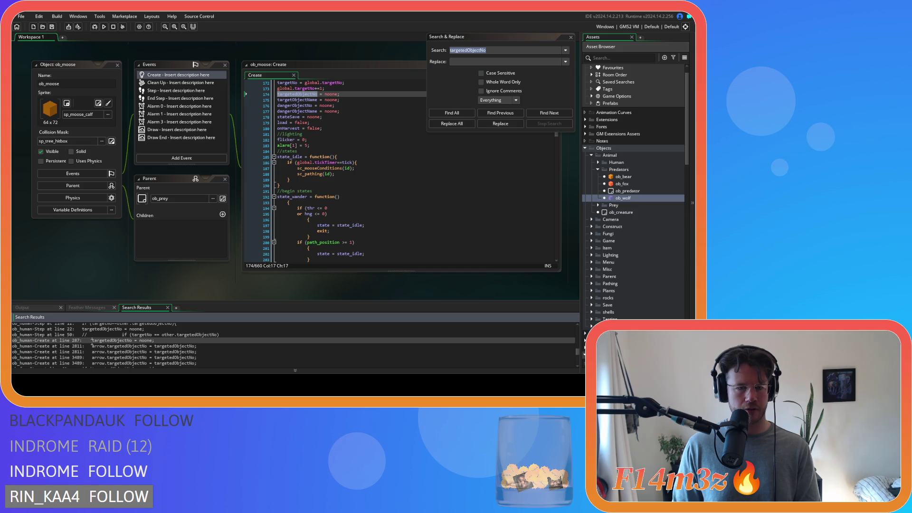
pyautogui.doubleClick(93, 339)
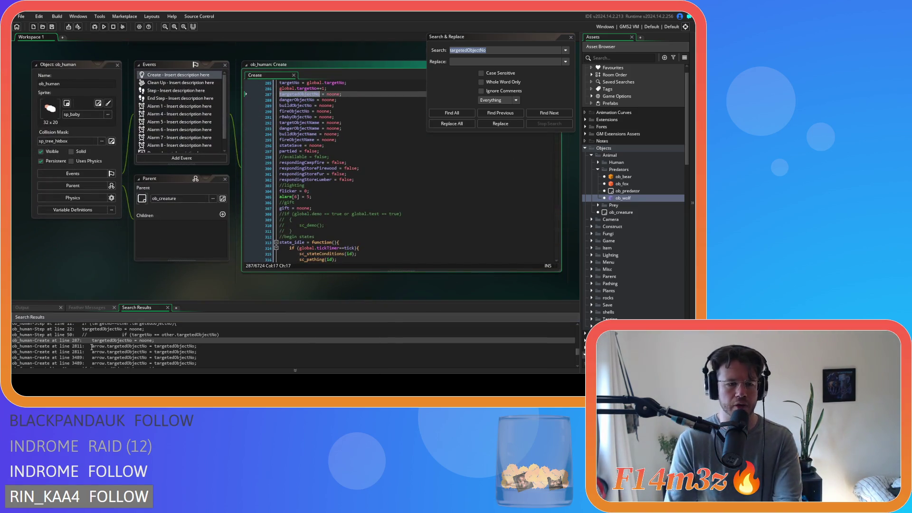
pyautogui.click(93, 346)
pyautogui.doubleClick(93, 346)
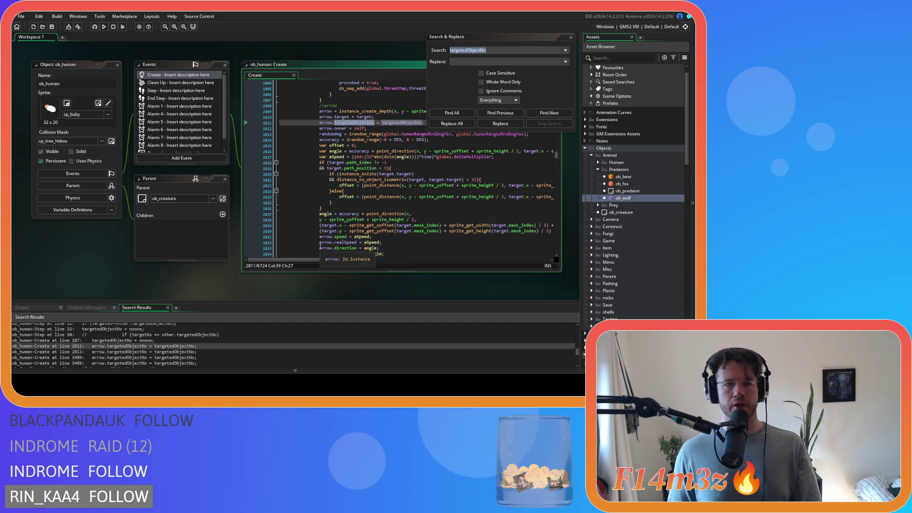
pyautogui.press('Escape')
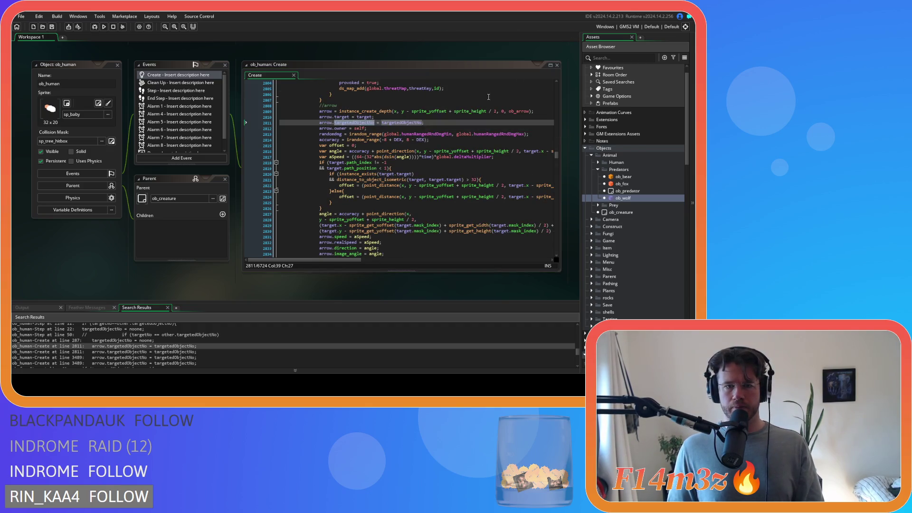
pyautogui.click(435, 123)
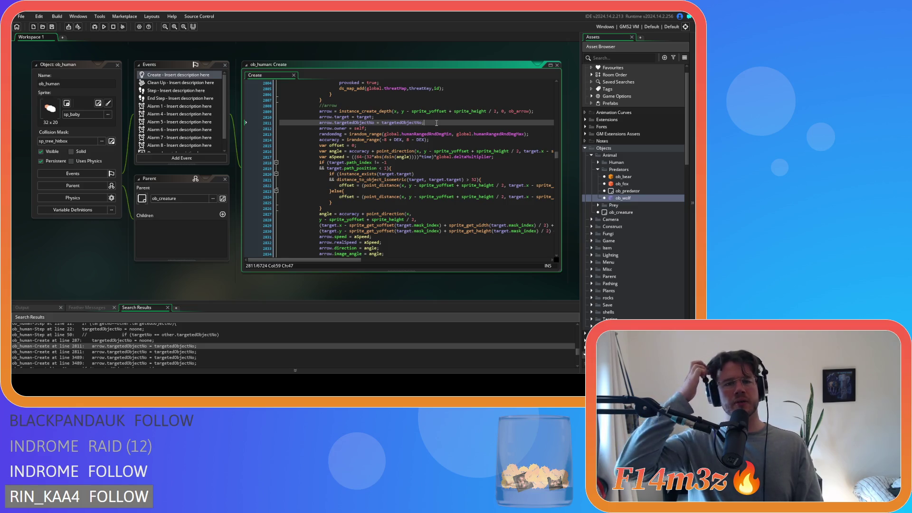
pyautogui.click(252, 123)
pyautogui.press('BackSpace')
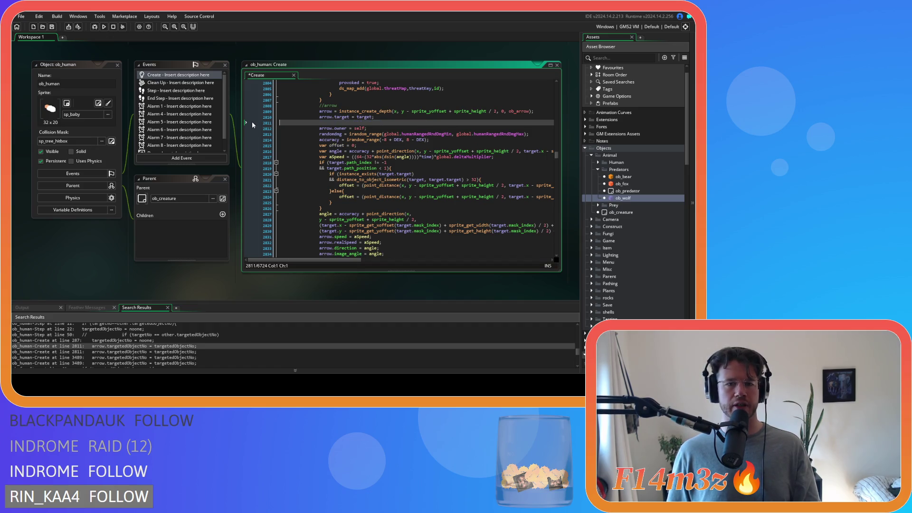
pyautogui.press('BackSpace')
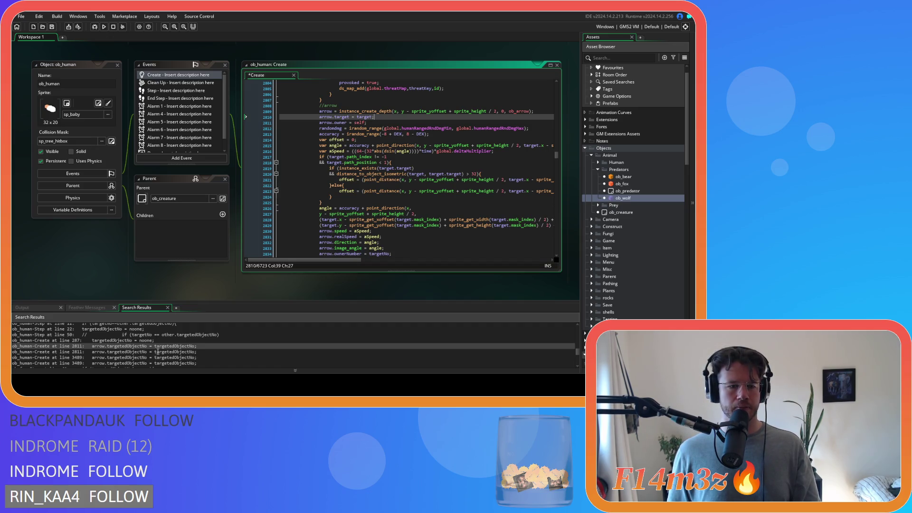
# Check both line 2811 matches in Search Results to confirm the deletion.
pyautogui.doubleClick(157, 351)
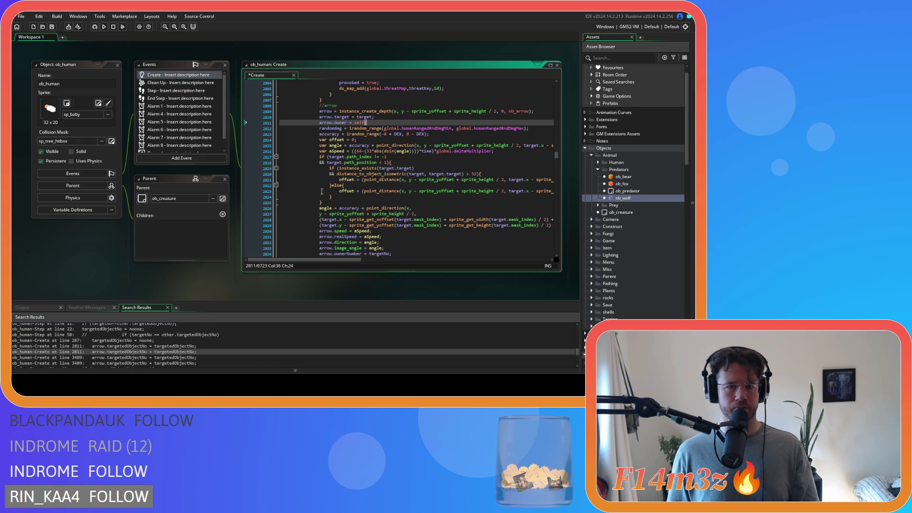
pyautogui.doubleClick(183, 346)
pyautogui.doubleClick(179, 352)
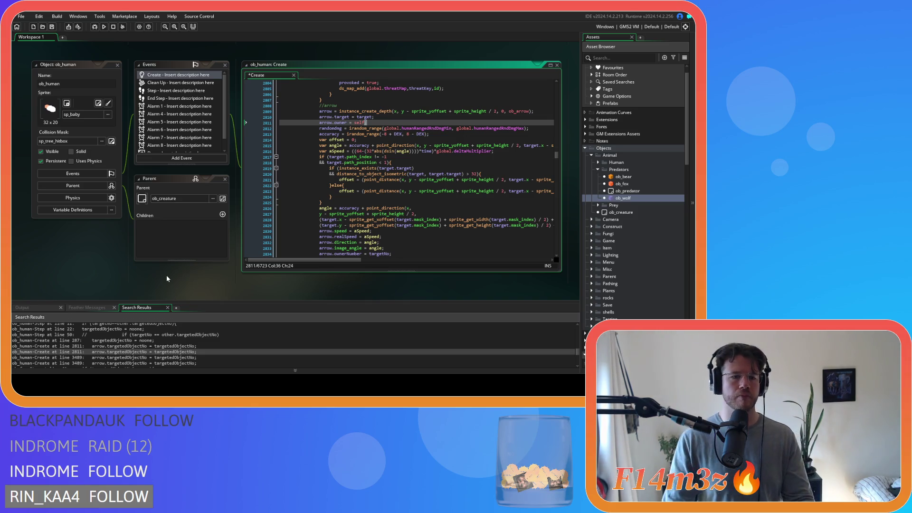
# Rerun the project-wide search for targetedObjectNo to list the remaining references.
pyautogui.hotkey('ctrl', 'shift', 'f')
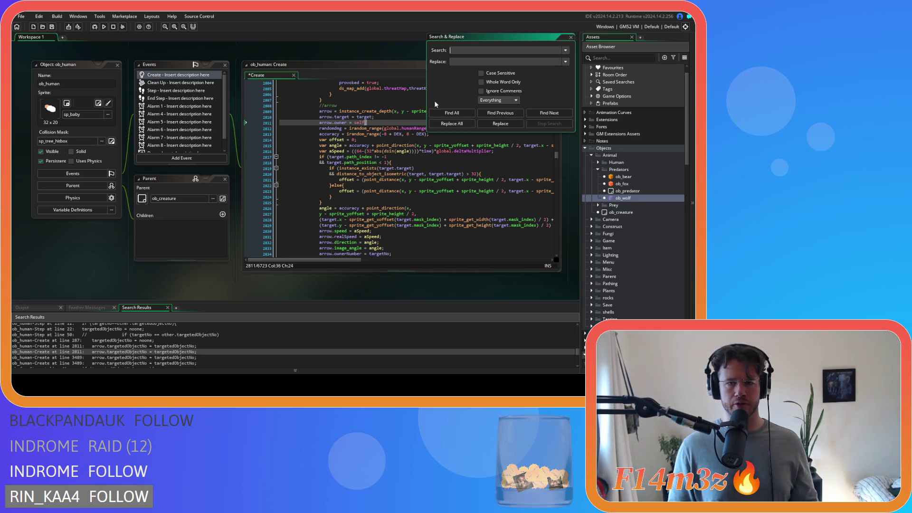
pyautogui.moveTo(148, 352); pyautogui.dragTo(109, 358)
pyautogui.hotkey('ctrl', 'c')
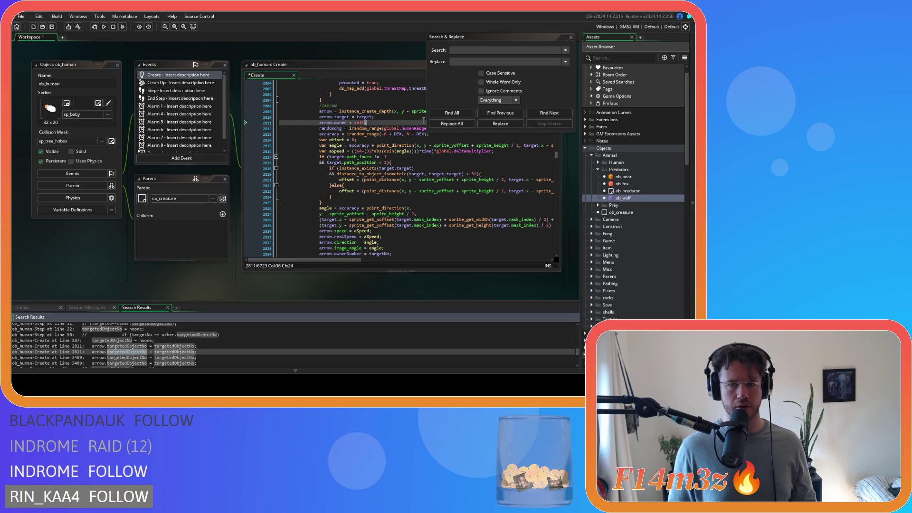
pyautogui.click(475, 50)
pyautogui.hotkey('ctrl', 'v')
pyautogui.click(451, 113)
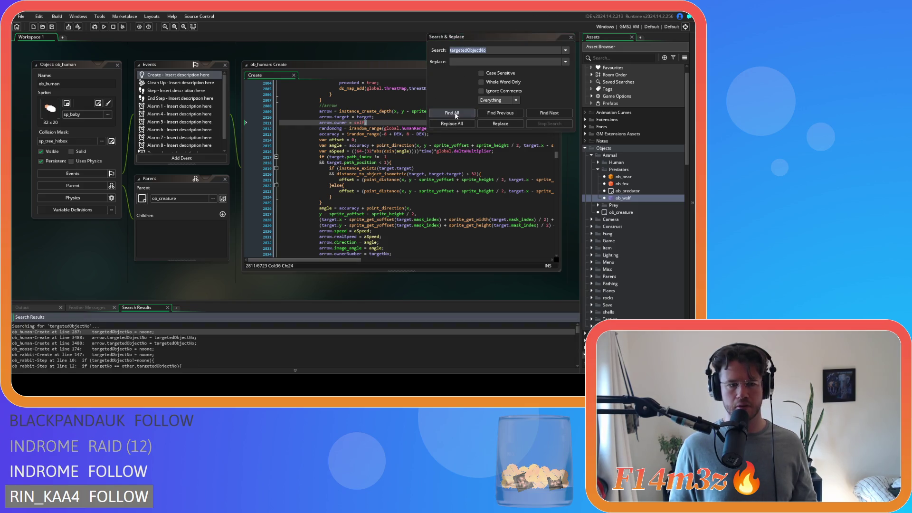
pyautogui.click(570, 37)
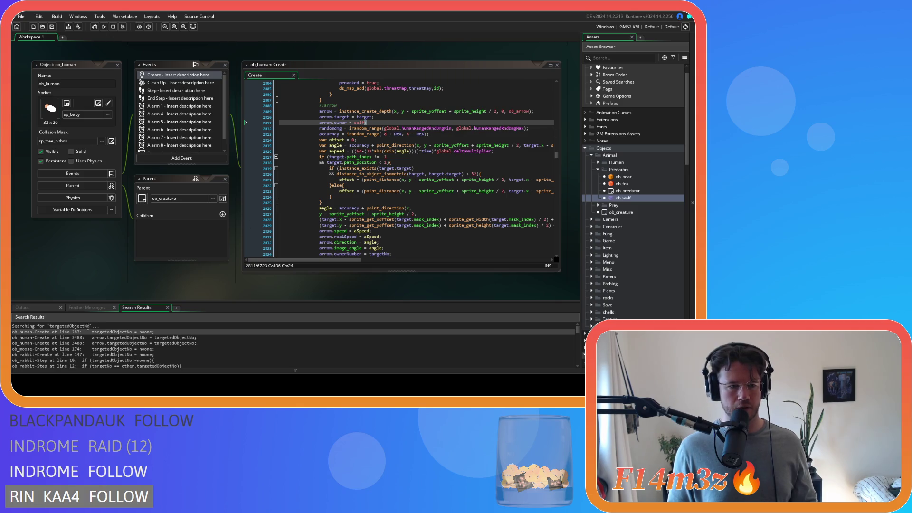
# Delete the arrow.targetedObjectNo line at 3488 in ob_human Create, verify it, then open ob_moose's Create match.
pyautogui.doubleClick(115, 337)
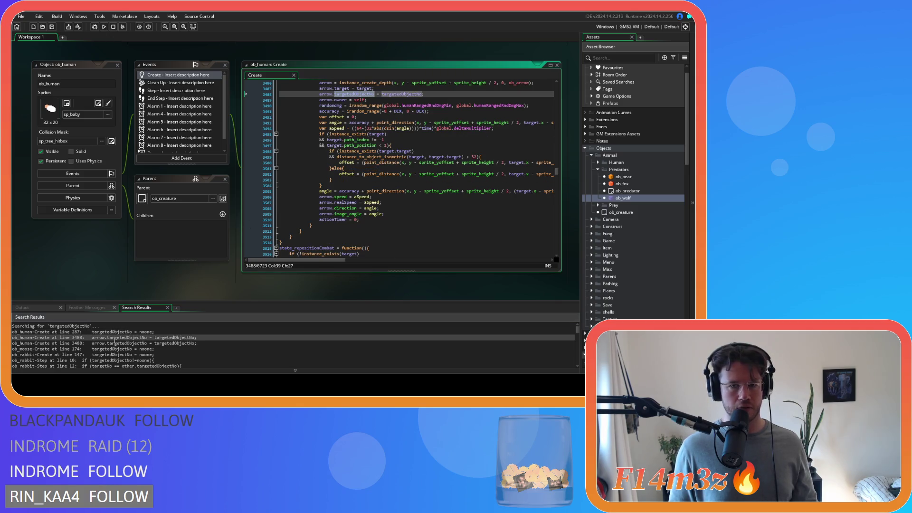
pyautogui.click(433, 93)
pyautogui.hotkey('shift', 'Home')
pyautogui.hotkey('shift', 'Home')
pyautogui.press('BackSpace')
pyautogui.press('BackSpace')
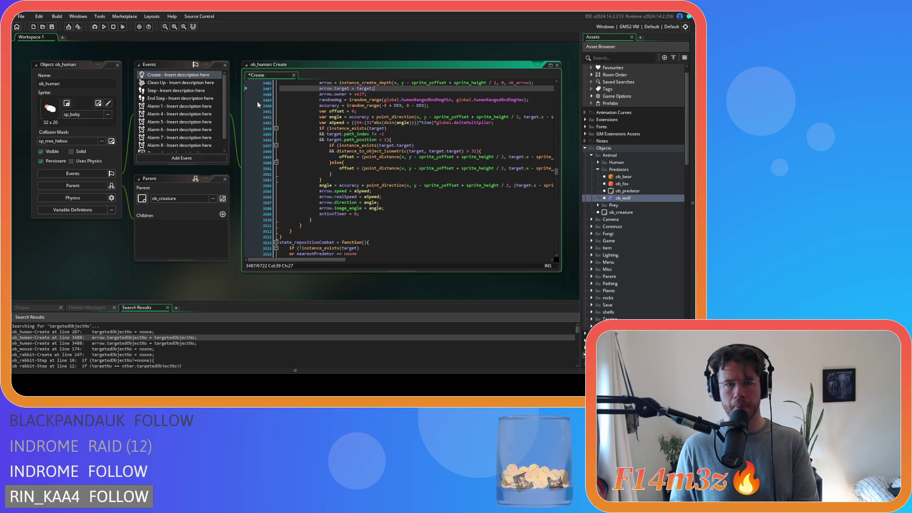
pyautogui.doubleClick(139, 343)
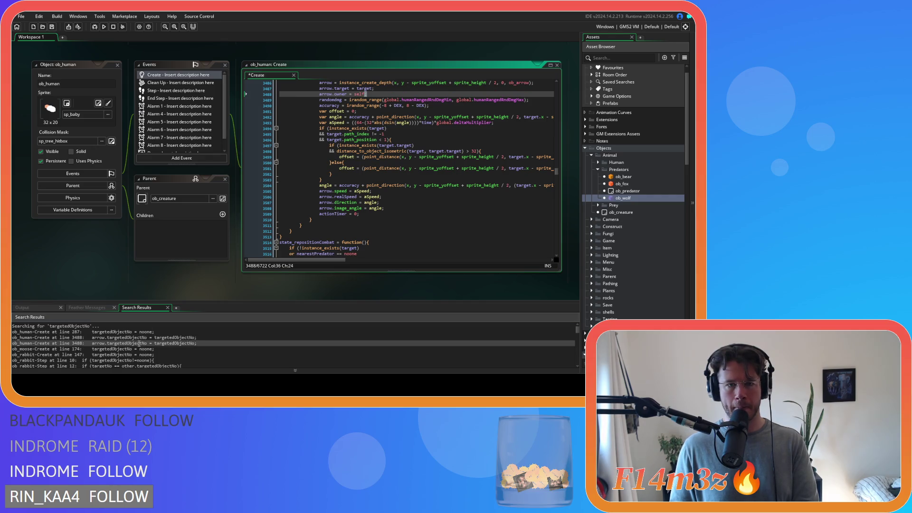
pyautogui.doubleClick(143, 338)
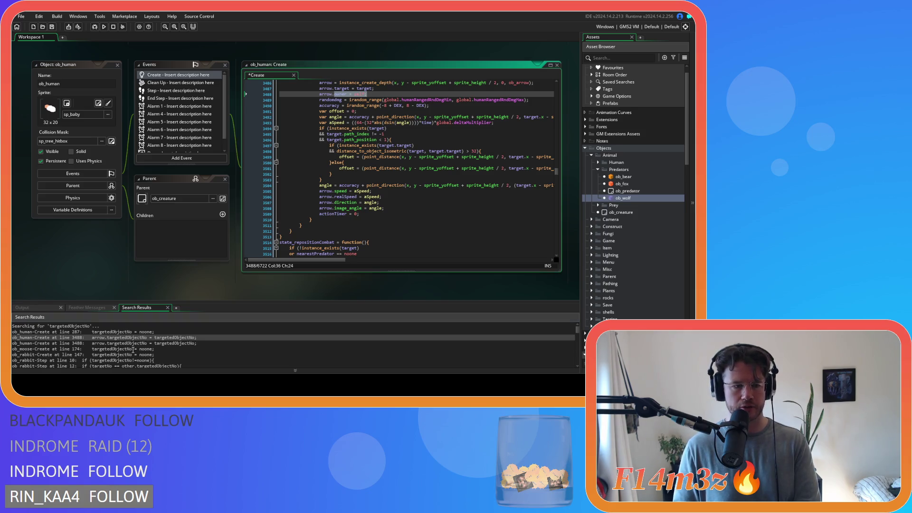
pyautogui.scroll(-1, 134, 348)
pyautogui.doubleClick(119, 335)
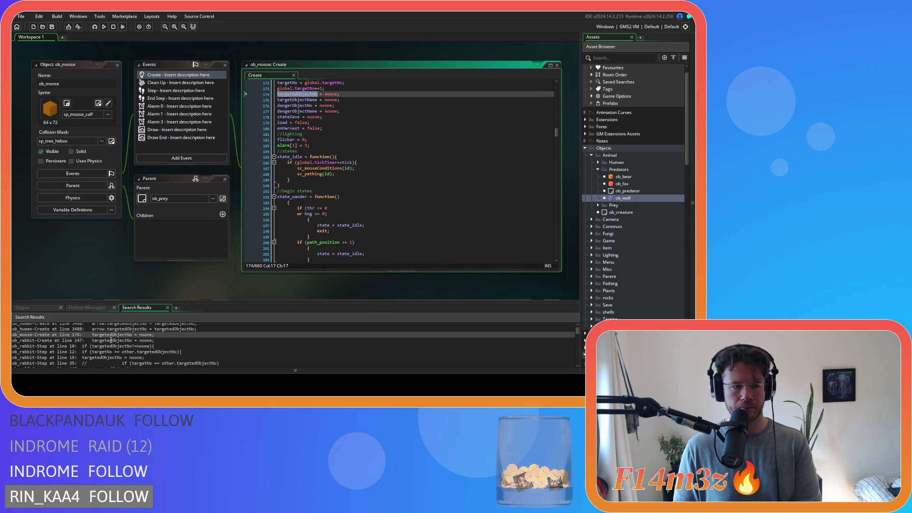
# Inspect the targetedObjectNo matches in ob_rabbit Create (147), ob_wolf Create (165) and sc_saveWolf (line 8).
pyautogui.doubleClick(110, 340)
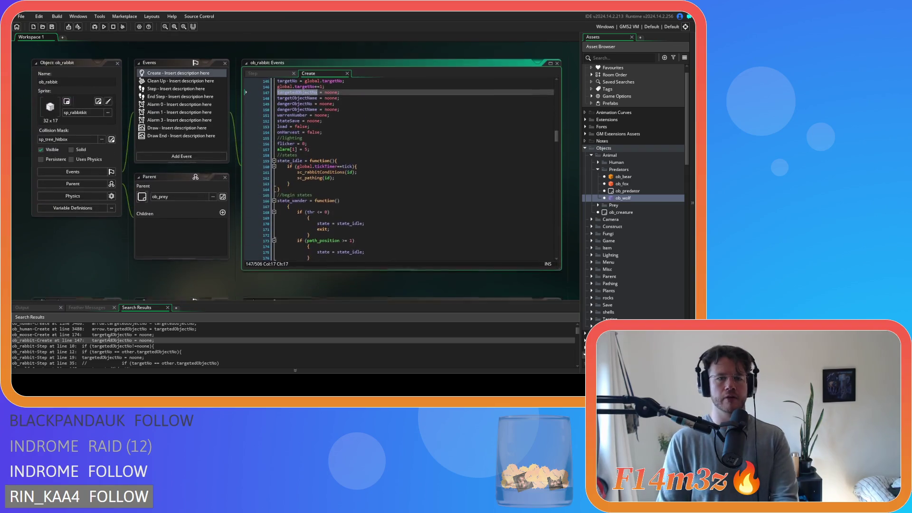
pyautogui.scroll(-1, 109, 338)
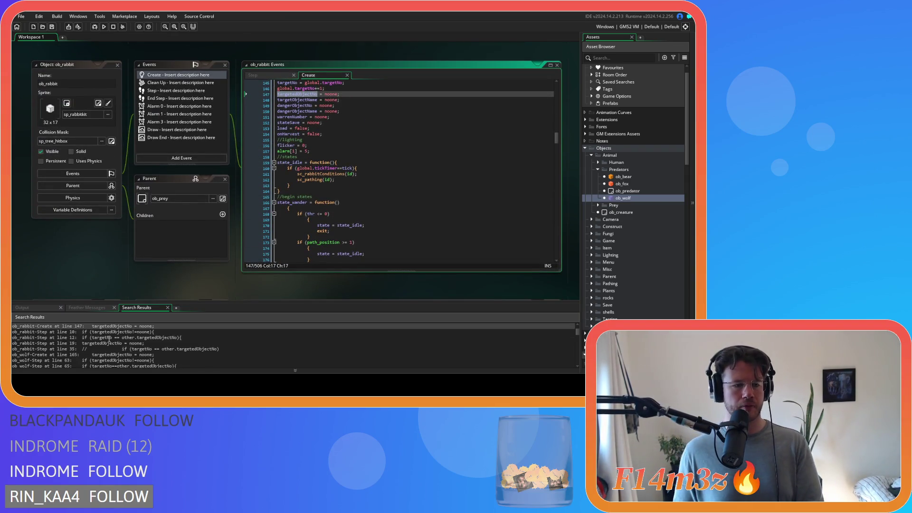
pyautogui.scroll(-1, 64, 335)
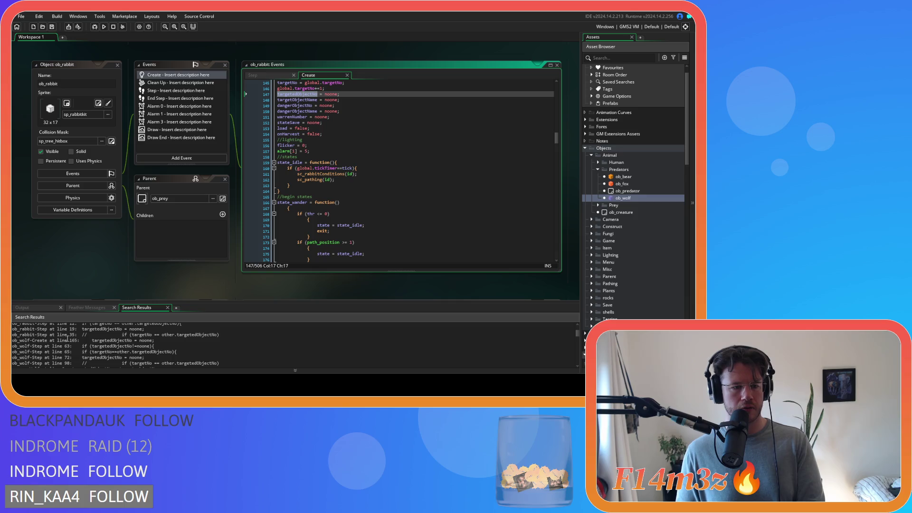
pyautogui.doubleClick(64, 340)
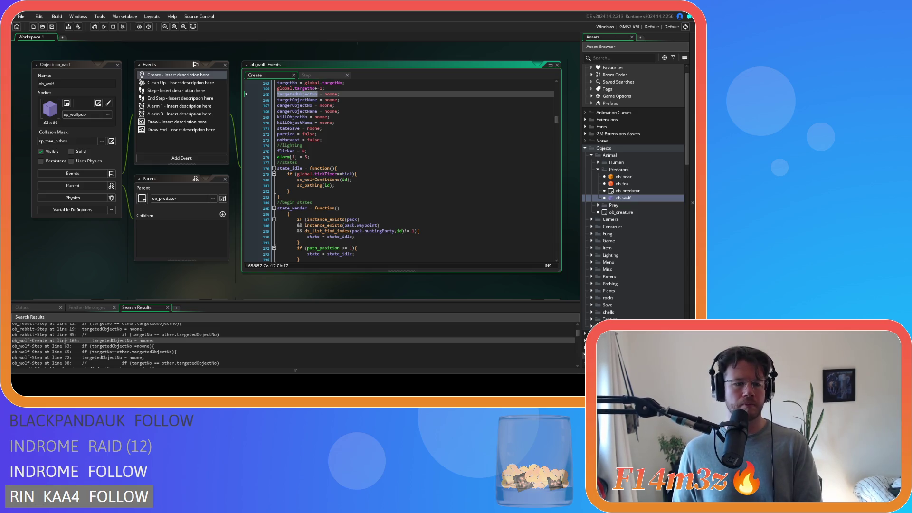
pyautogui.scroll(-5, 86, 357)
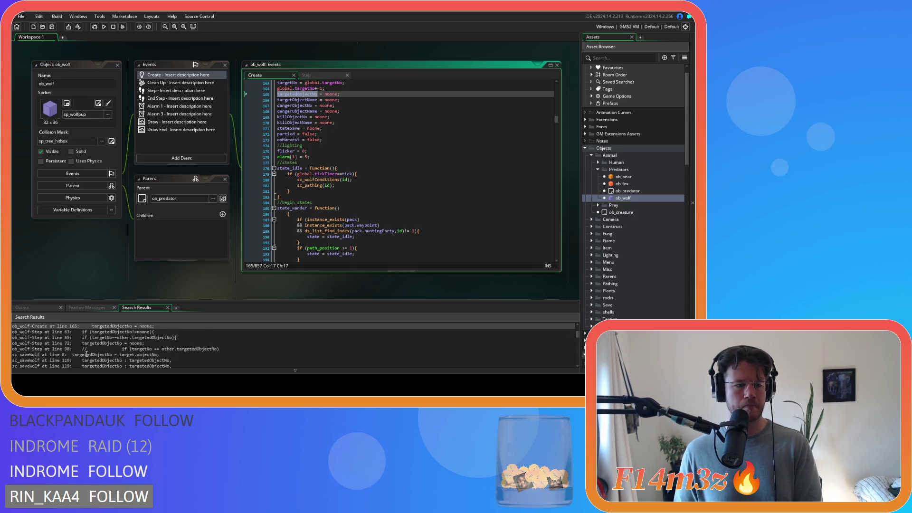
pyautogui.doubleClick(89, 340)
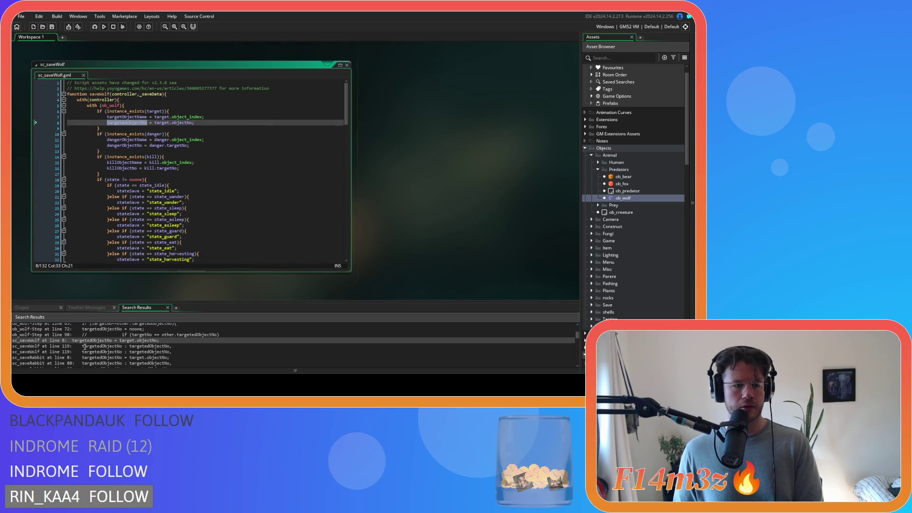
# Inspect ob_fox's Create match at line 161 and ob_deer's Step (35) and Create (172) matches.
pyautogui.scroll(-8, 85, 347)
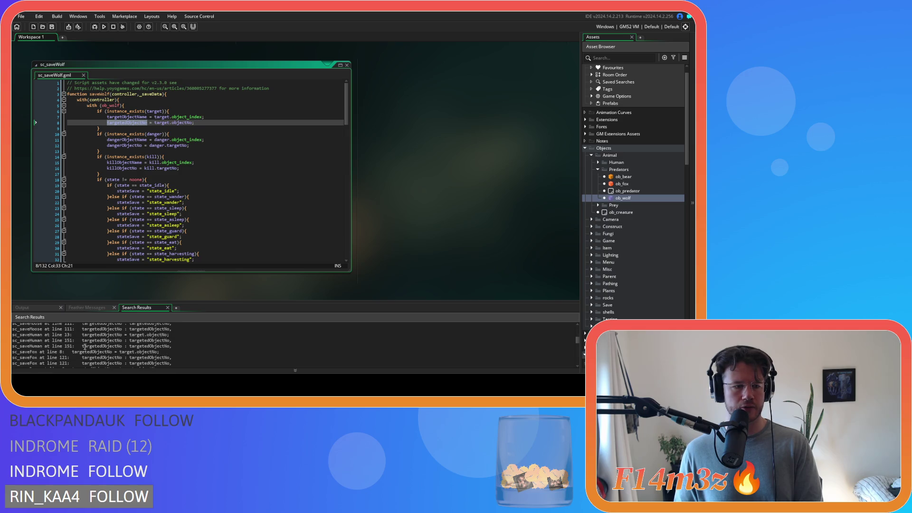
pyautogui.scroll(-5, 85, 347)
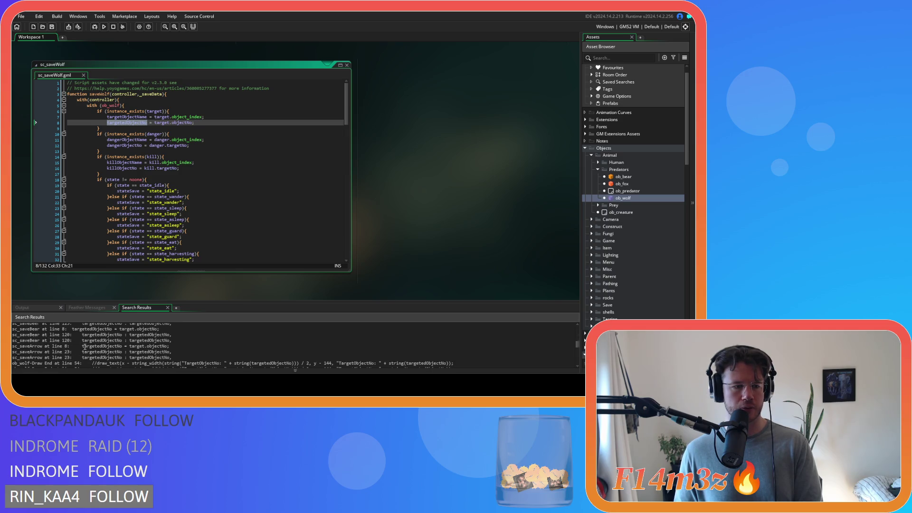
pyautogui.scroll(-3, 85, 347)
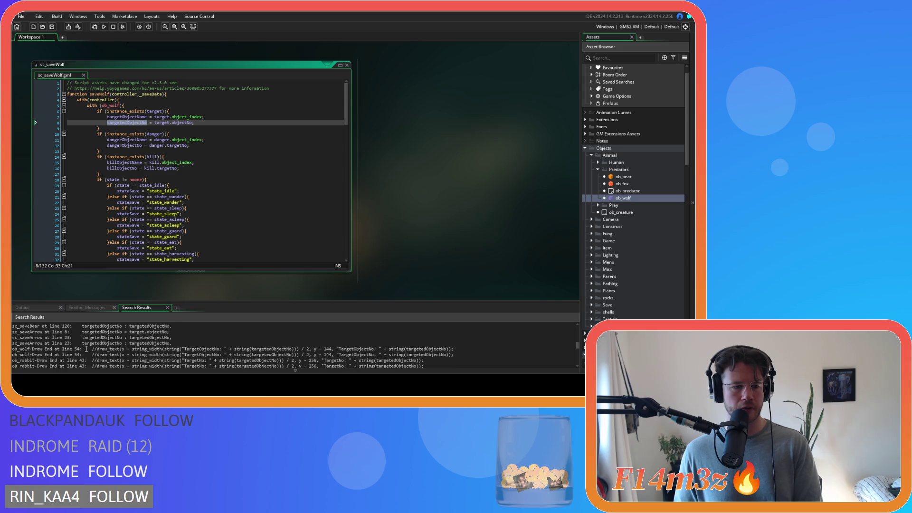
pyautogui.scroll(-3, 86, 348)
pyautogui.scroll(-3, 92, 351)
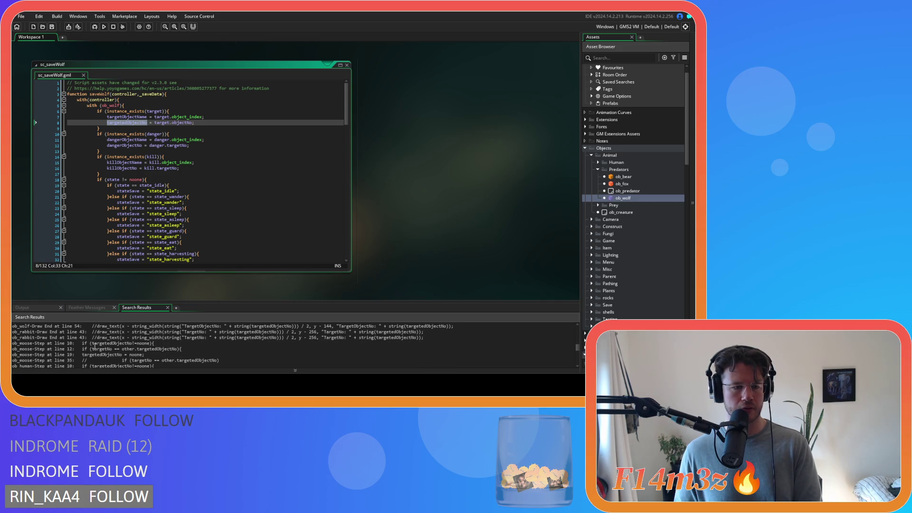
pyautogui.scroll(-3, 94, 346)
pyautogui.scroll(-2, 94, 346)
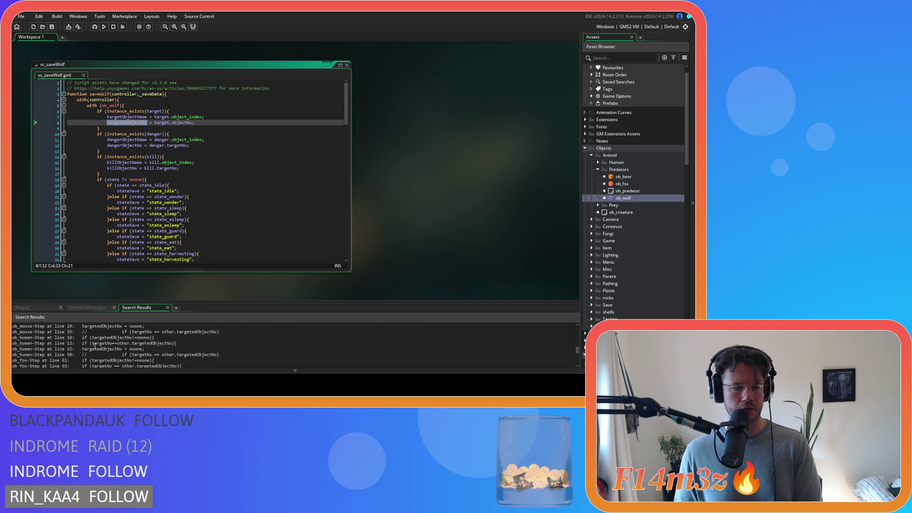
pyautogui.scroll(-3, 94, 346)
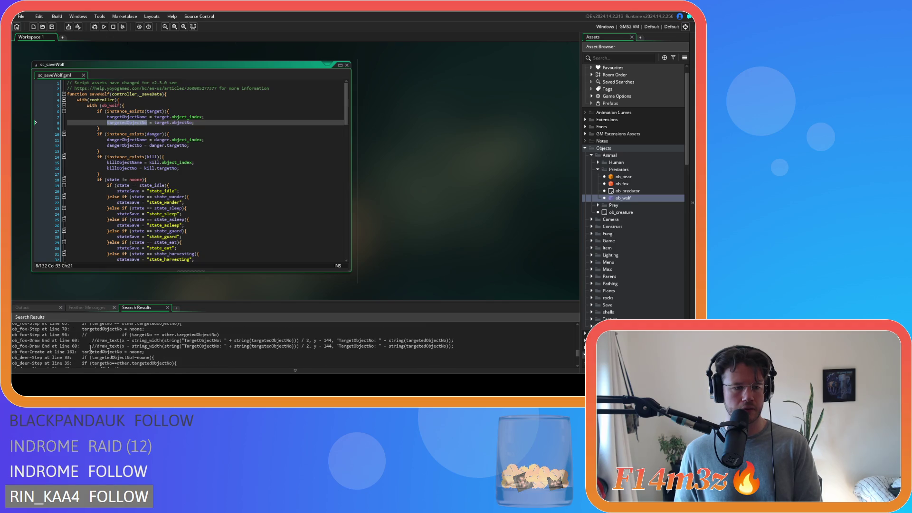
pyautogui.scroll(-1, 87, 348)
pyautogui.doubleClick(86, 338)
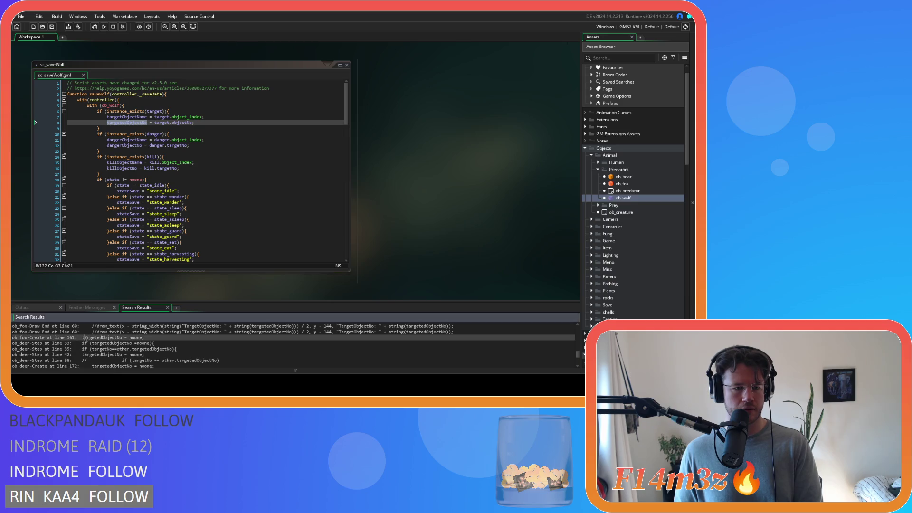
pyautogui.scroll(-1, 84, 343)
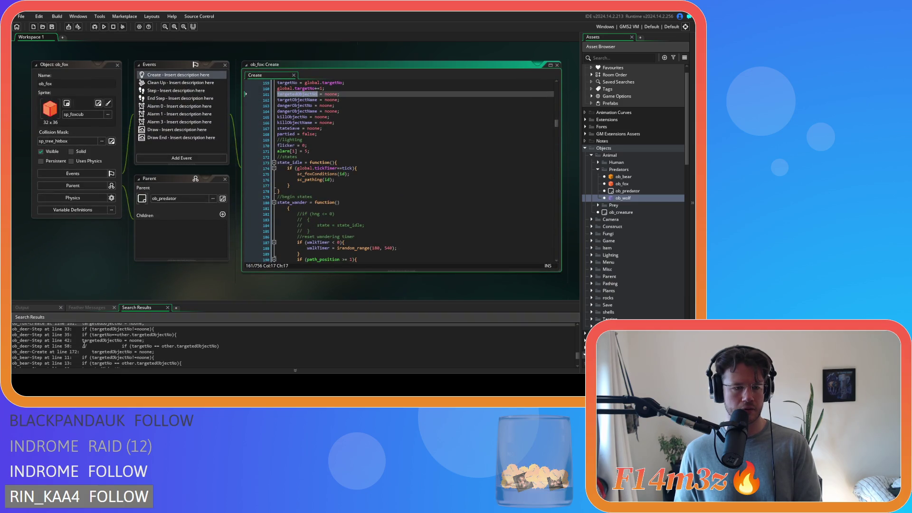
pyautogui.click(82, 335)
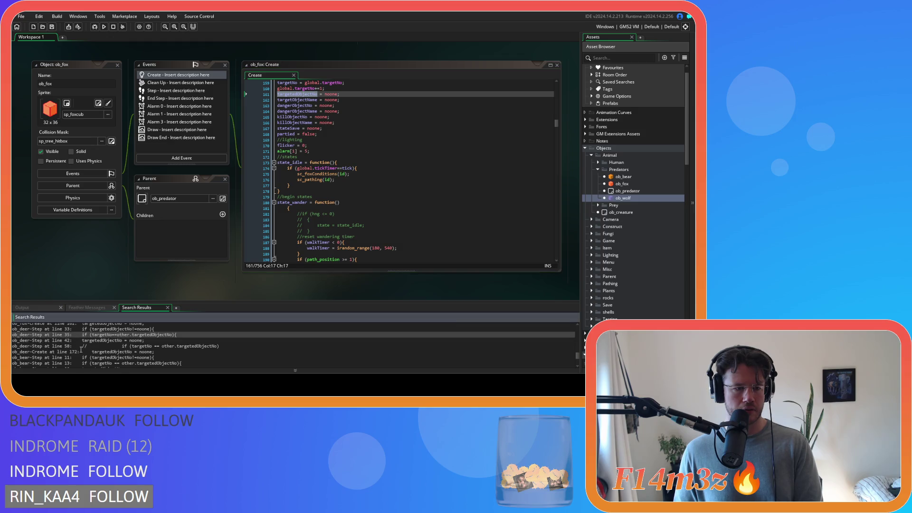
pyautogui.doubleClick(79, 351)
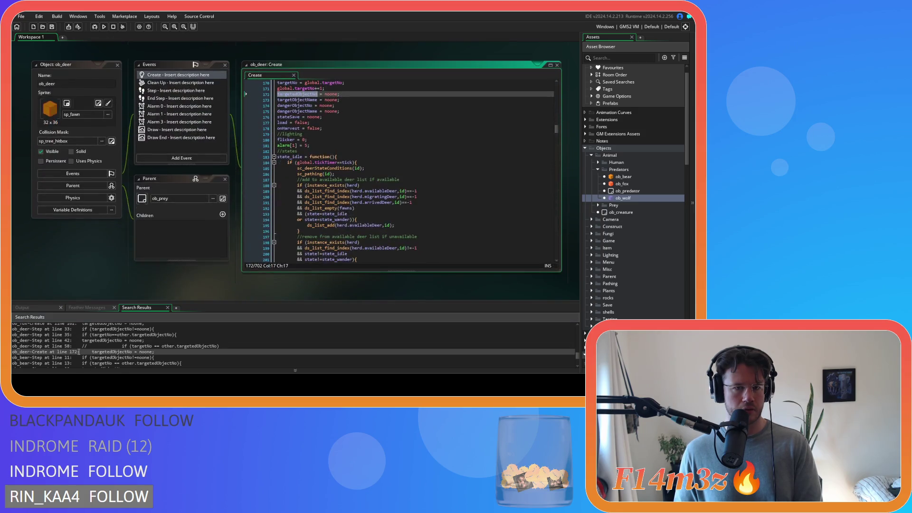
# Inspect ob_bear's Step matches at lines 20 and 45 and its Create match at line 184.
pyautogui.scroll(-1, 78, 351)
pyautogui.click(74, 353)
pyautogui.scroll(-1, 75, 352)
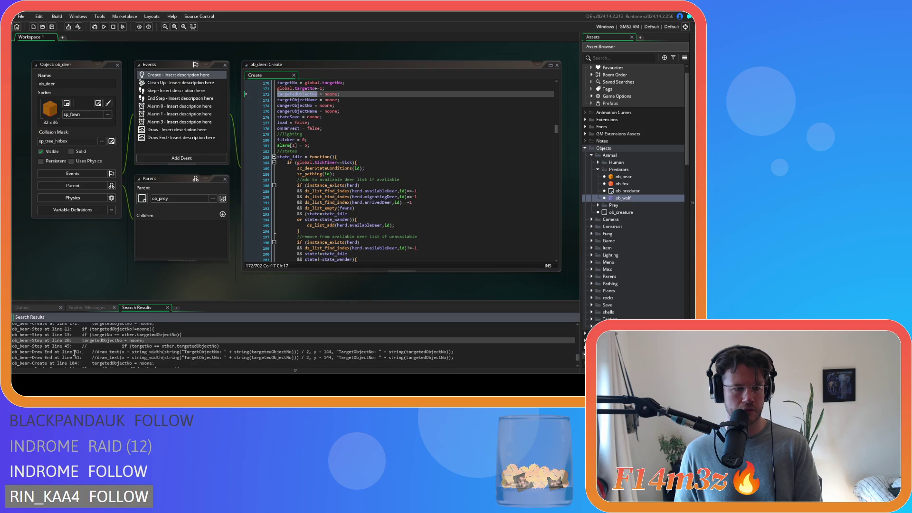
pyautogui.click(85, 346)
pyautogui.scroll(-1, 88, 345)
pyautogui.doubleClick(85, 349)
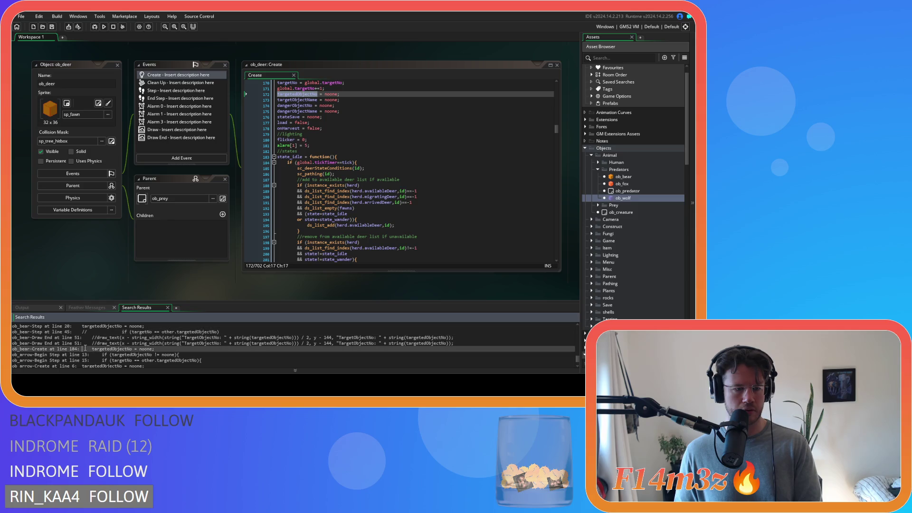
# Inspect ob_arrow's Begin Step match at line 13 and its Create initialisation at line 6.
pyautogui.scroll(-1, 85, 348)
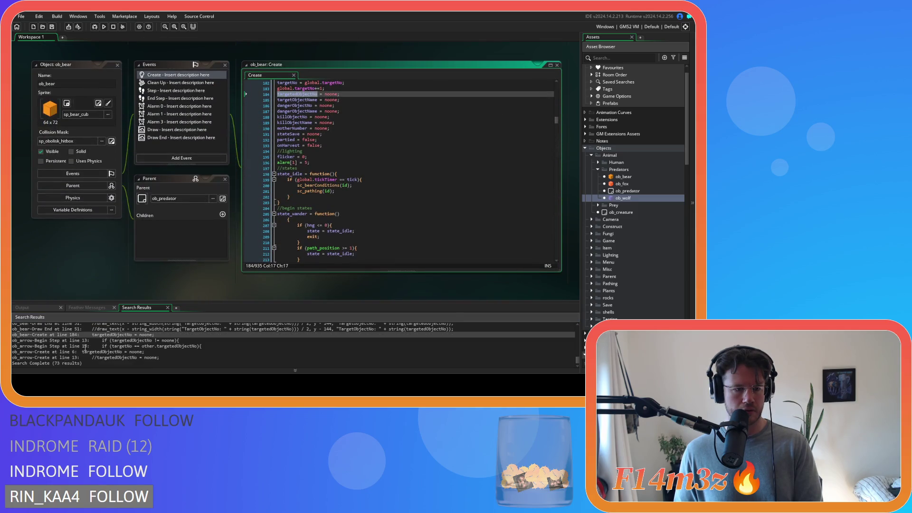
pyautogui.doubleClick(92, 341)
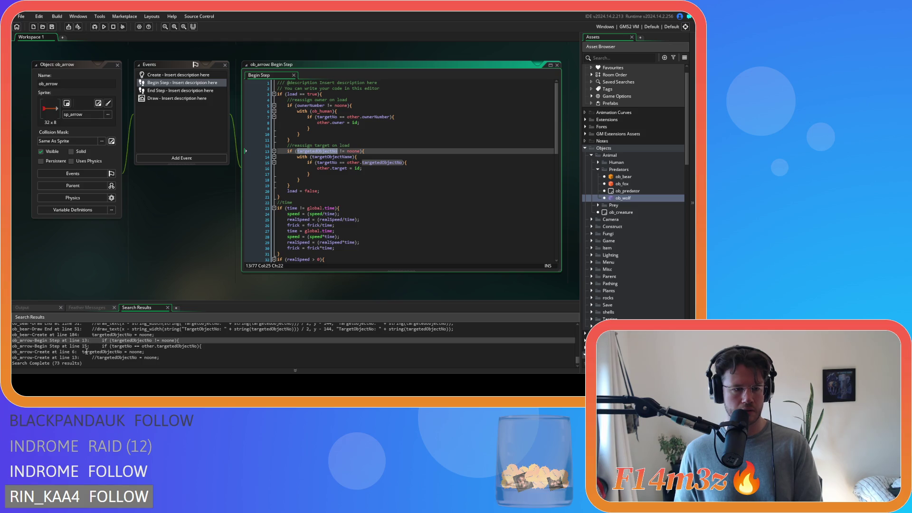
pyautogui.click(86, 352)
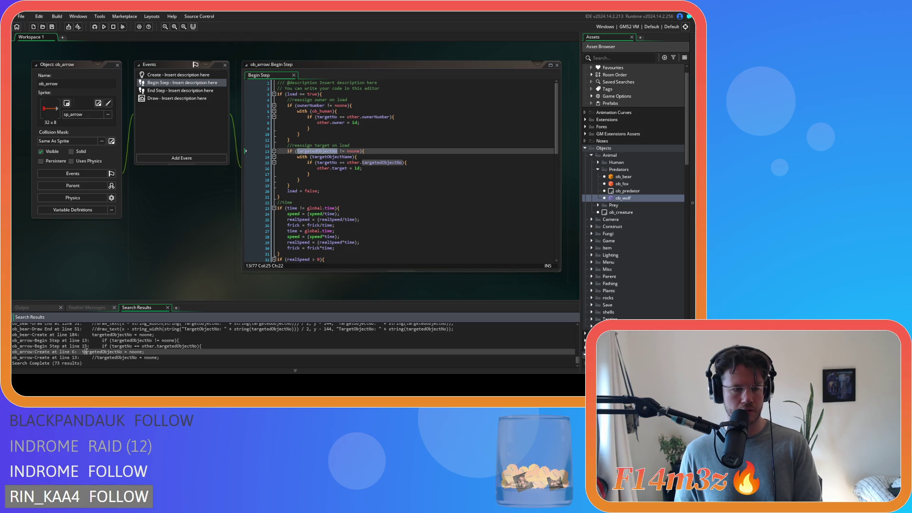
pyautogui.doubleClick(86, 351)
pyautogui.click(84, 357)
pyautogui.rightClick(170, 240)
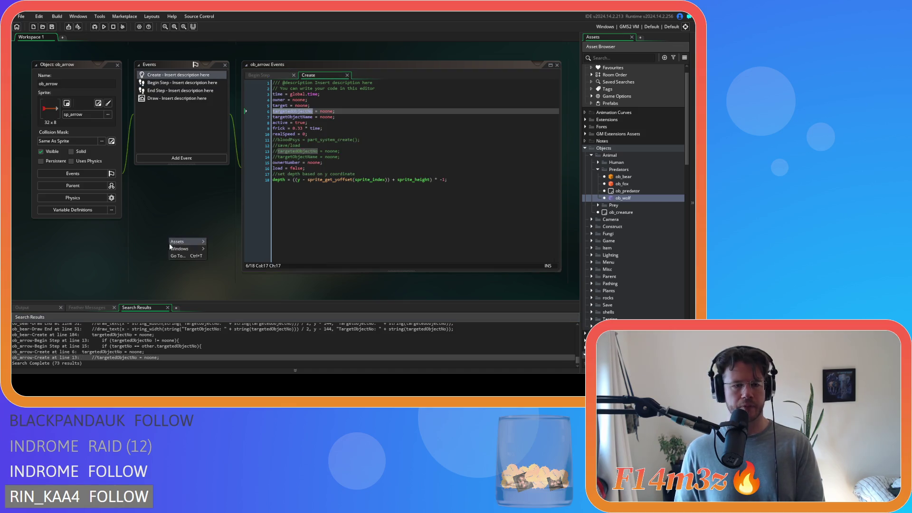
# Close all editor windows, collapse the Predators, Animal, Objects and Scripts folders, and build with F5.
pyautogui.moveTo(183, 248)
pyautogui.click(211, 365)
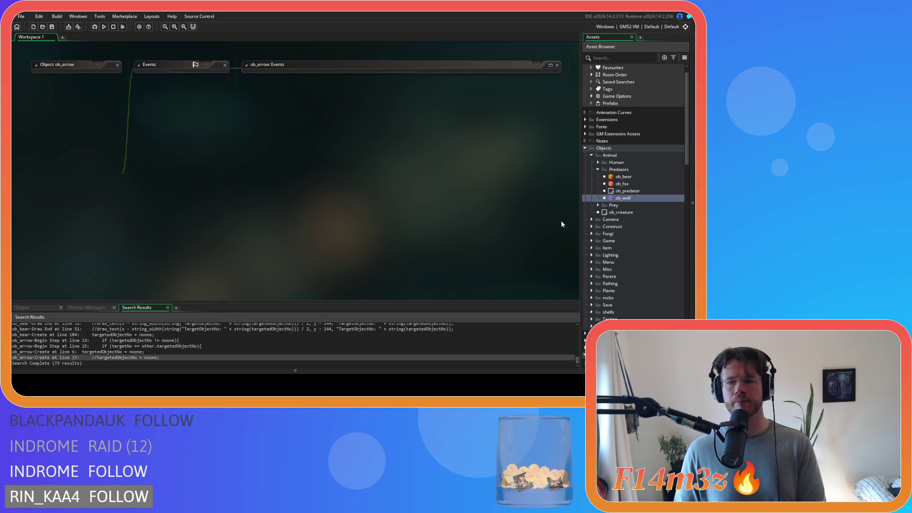
pyautogui.click(597, 169)
pyautogui.click(591, 155)
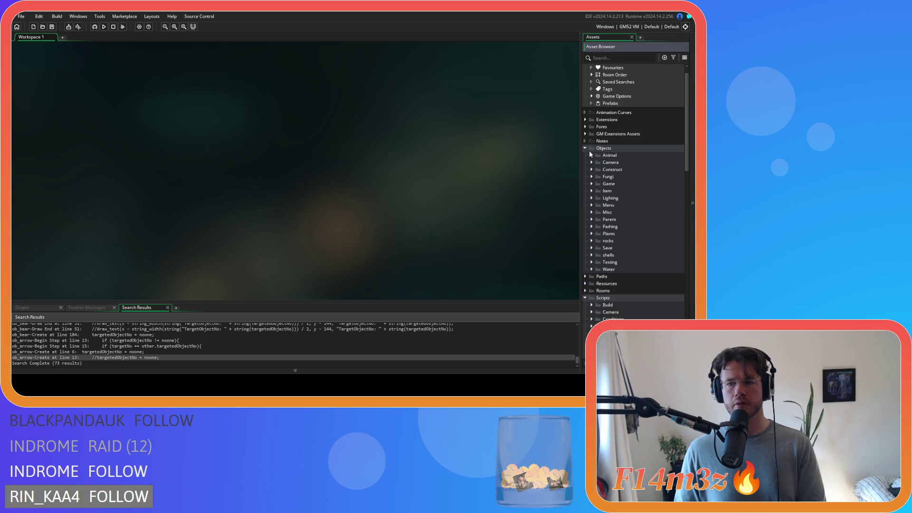
pyautogui.click(585, 148)
pyautogui.click(586, 176)
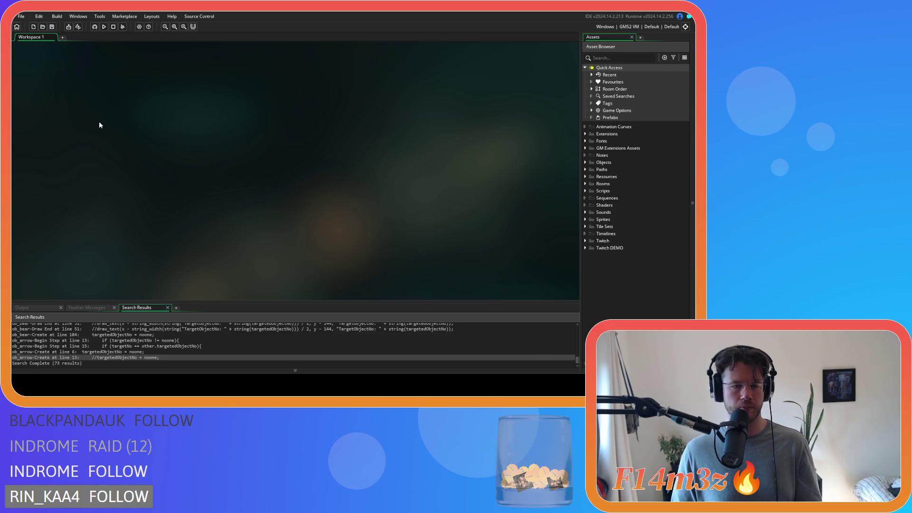
pyautogui.press('F5')
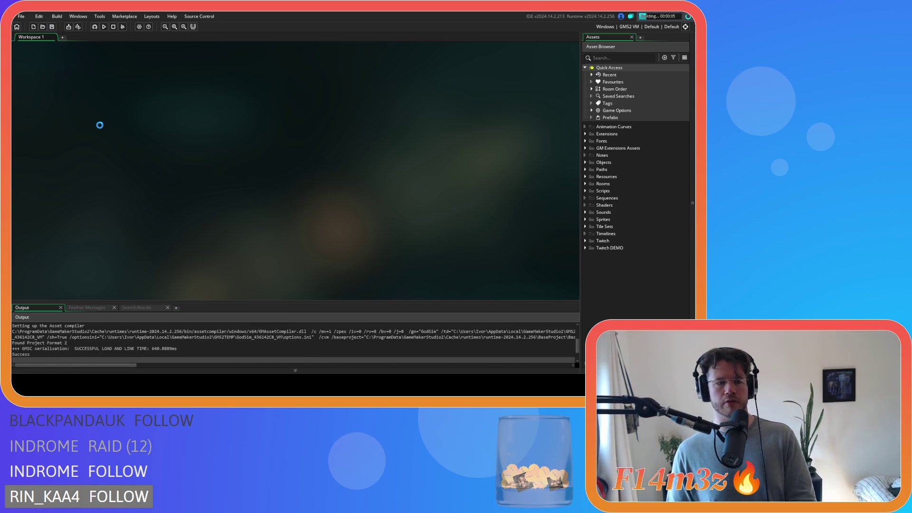
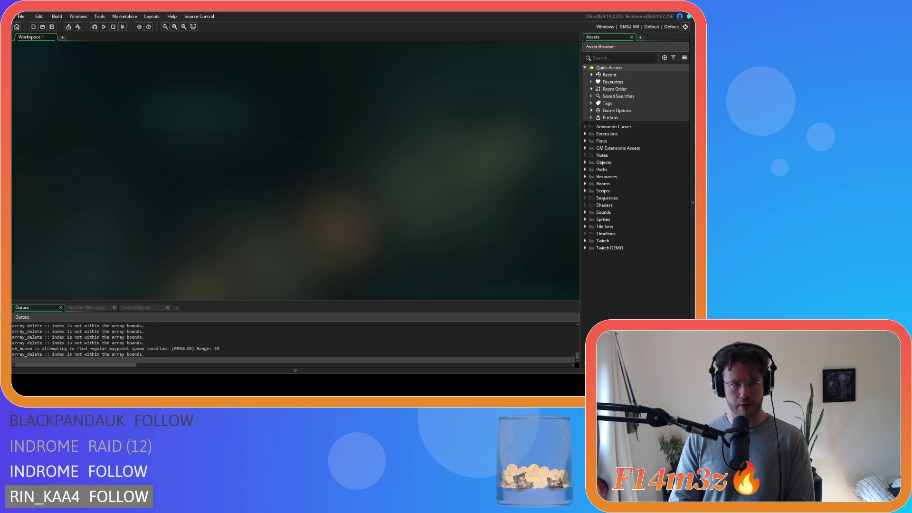
# Inspect a follower's Tribe panel in the running game, then expand the Objects asset folder.
pyautogui.hotkey('alt', 'Tab')
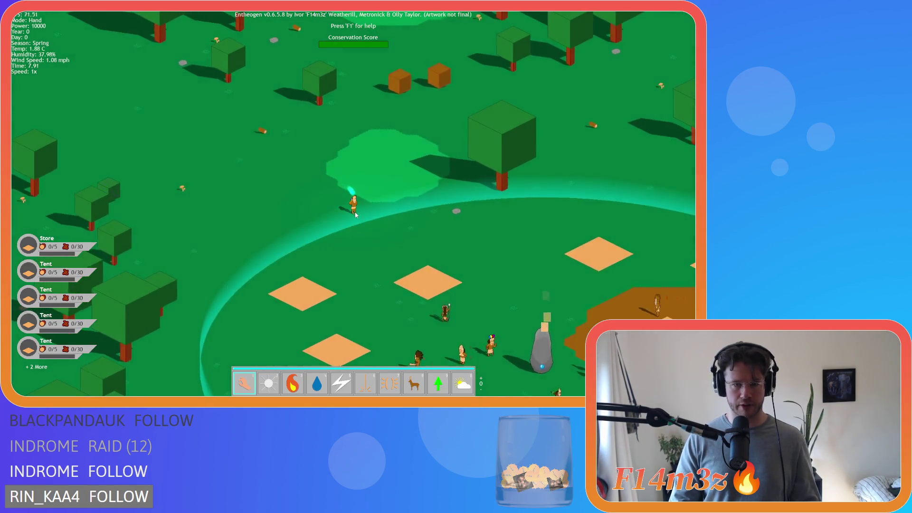
pyautogui.click(354, 209)
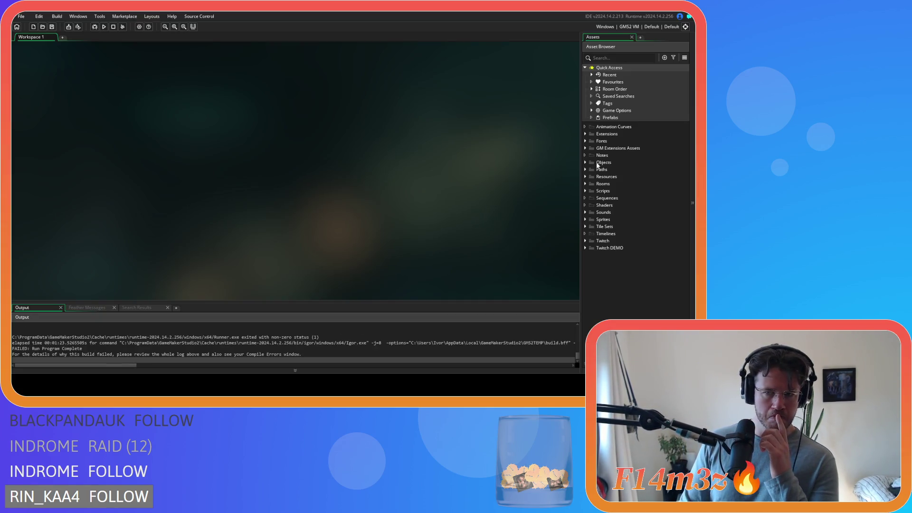
pyautogui.click(585, 162)
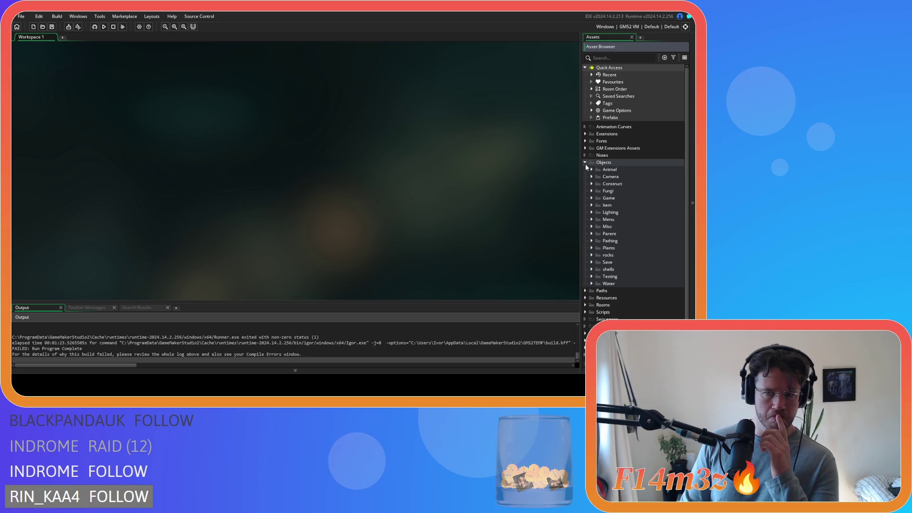
# Open ob_foxden's Create event and search it for 'targetNo' to see how targetNo is defined.
pyautogui.click(591, 198)
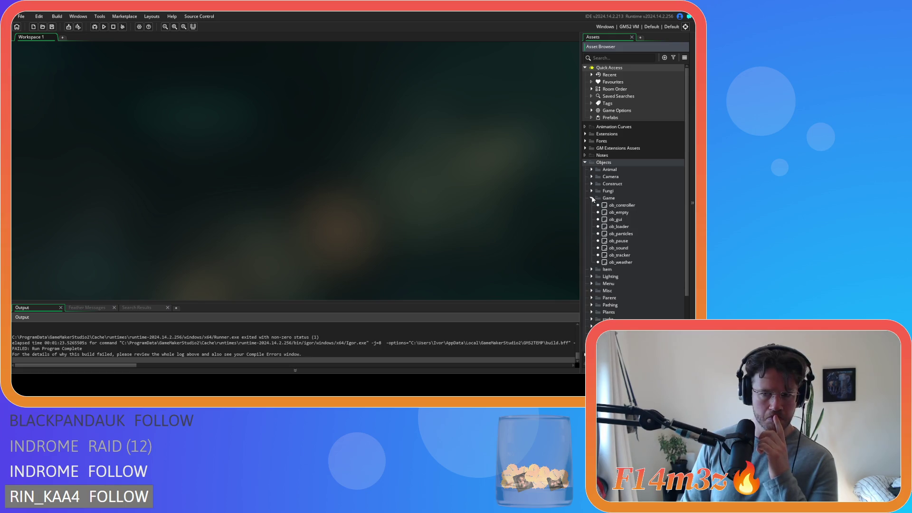
pyautogui.click(592, 198)
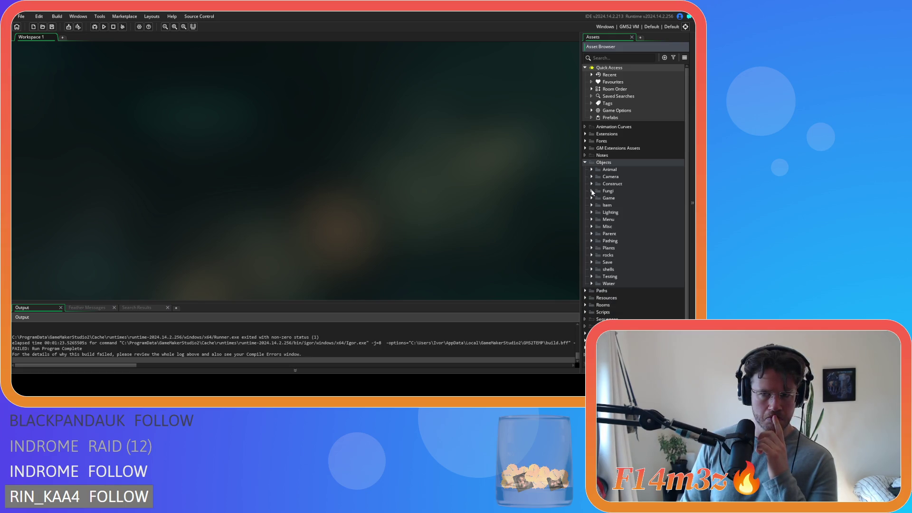
pyautogui.click(591, 184)
pyautogui.doubleClick(627, 228)
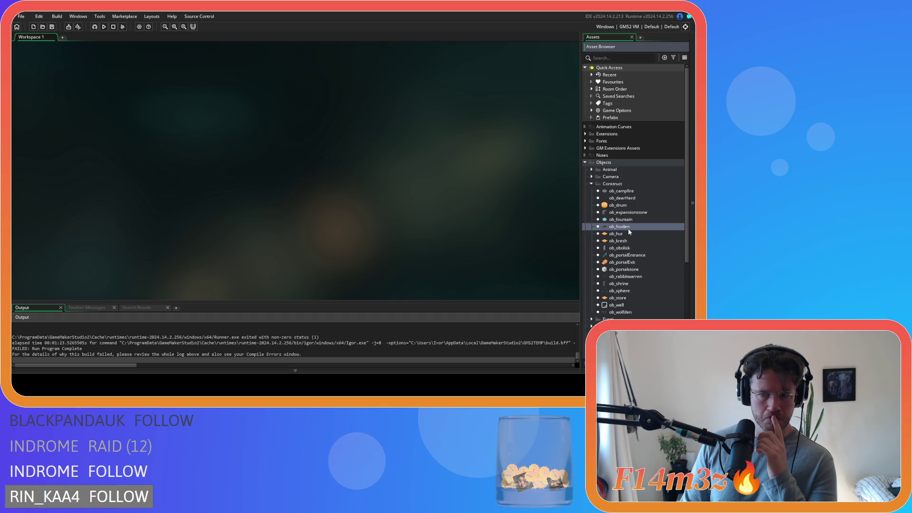
pyautogui.click(186, 103)
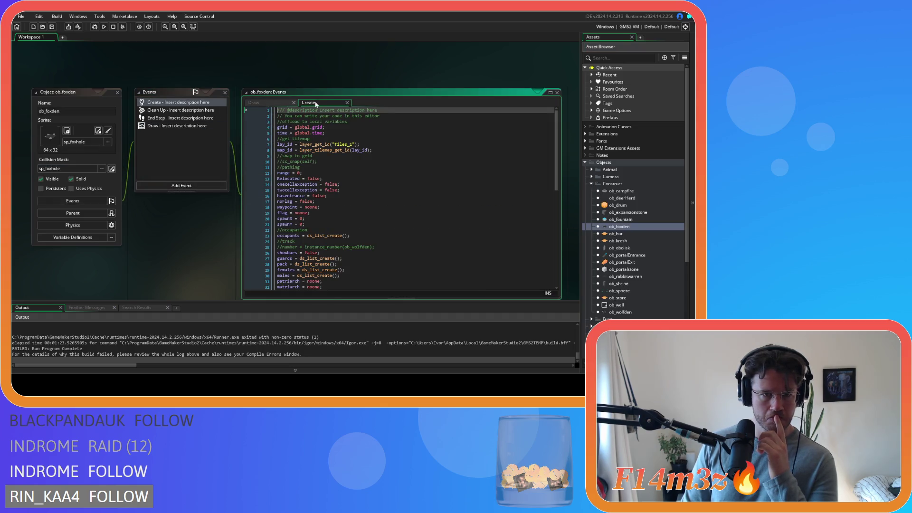
pyautogui.click(372, 167)
pyautogui.hotkey('ctrl', 'f')
pyautogui.write('targetNo')
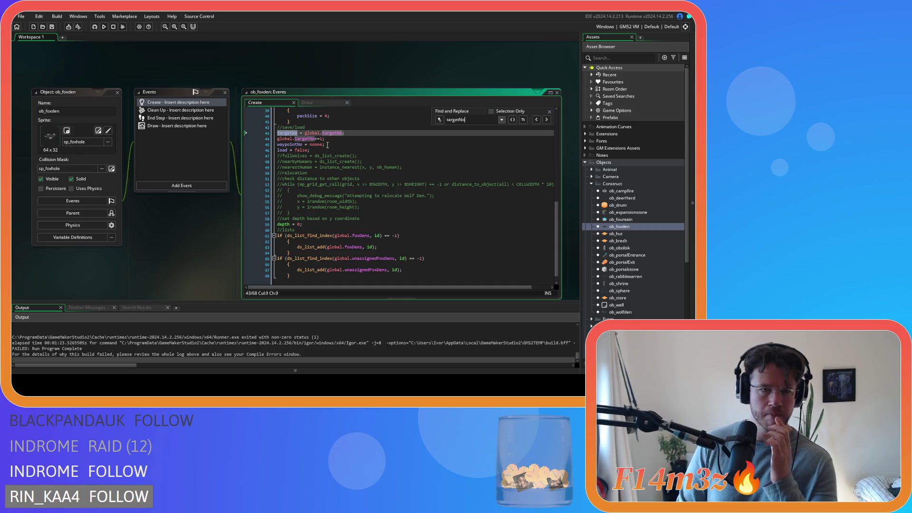
pyautogui.scroll(5, 228, 347)
pyautogui.scroll(2, 228, 347)
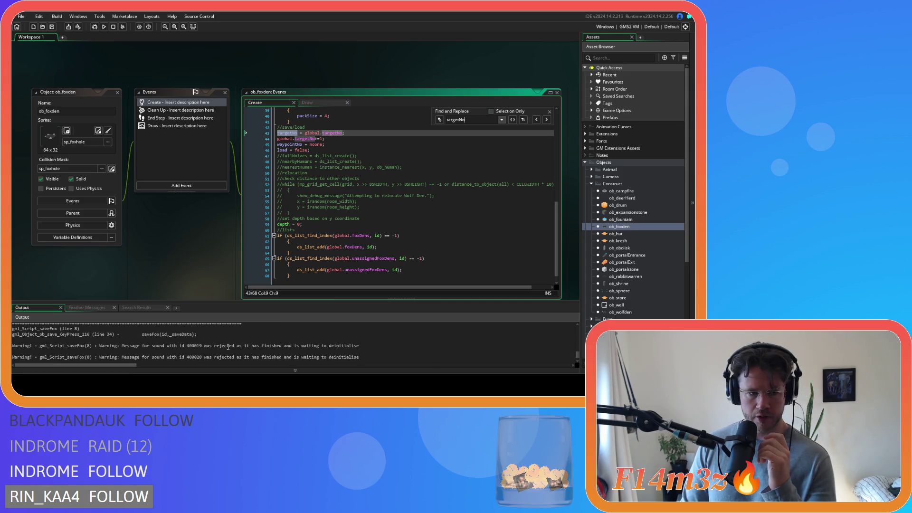
pyautogui.scroll(3, 228, 347)
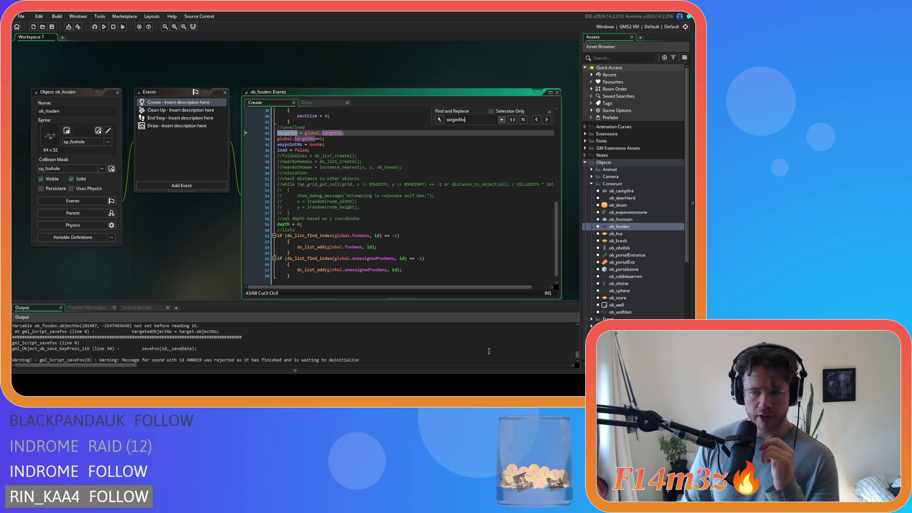
pyautogui.scroll(-5, 631, 274)
# Open the sc_saveFox script from Scripts and go to its failing line 8.
pyautogui.click(585, 297)
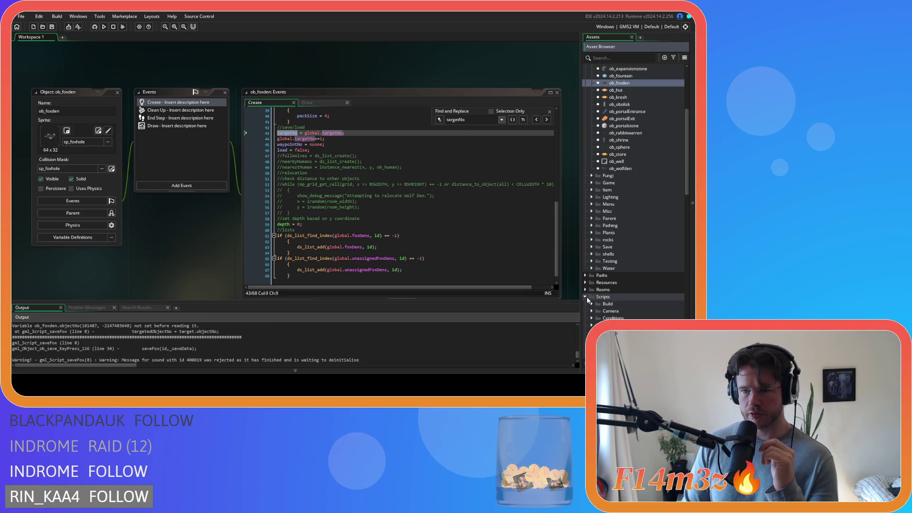
pyautogui.scroll(-6, 585, 301)
pyautogui.scroll(-6, 595, 286)
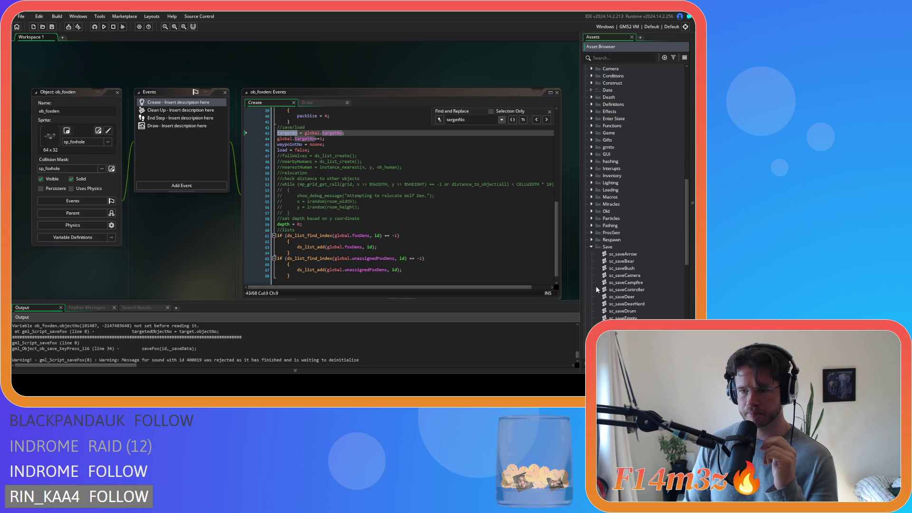
pyautogui.doubleClick(631, 233)
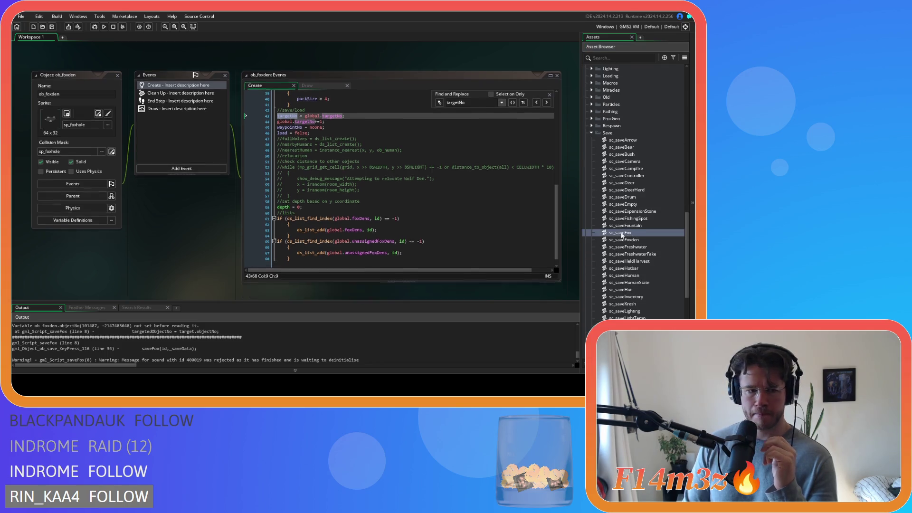
pyautogui.click(126, 121)
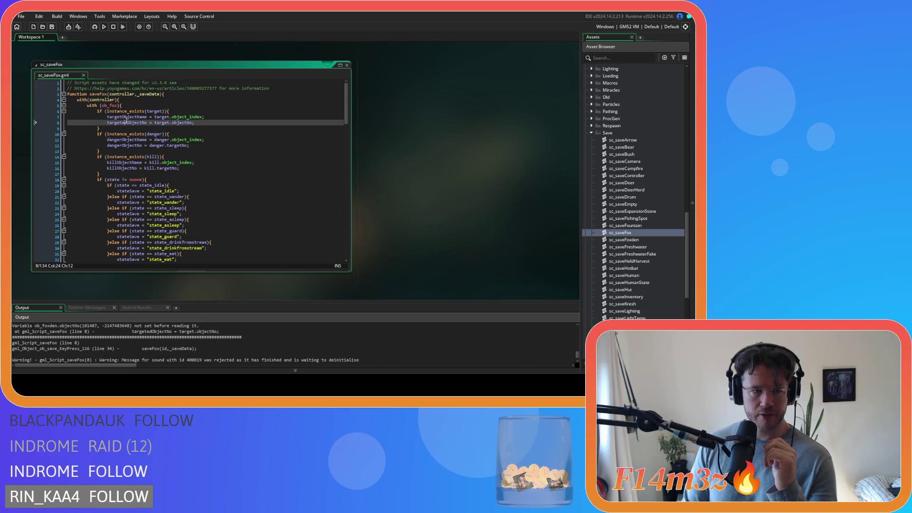
# Compare sc_saveFox lines 6–8 with ob_foxden's Create code and select objectNo on line 8.
pyautogui.click(200, 112)
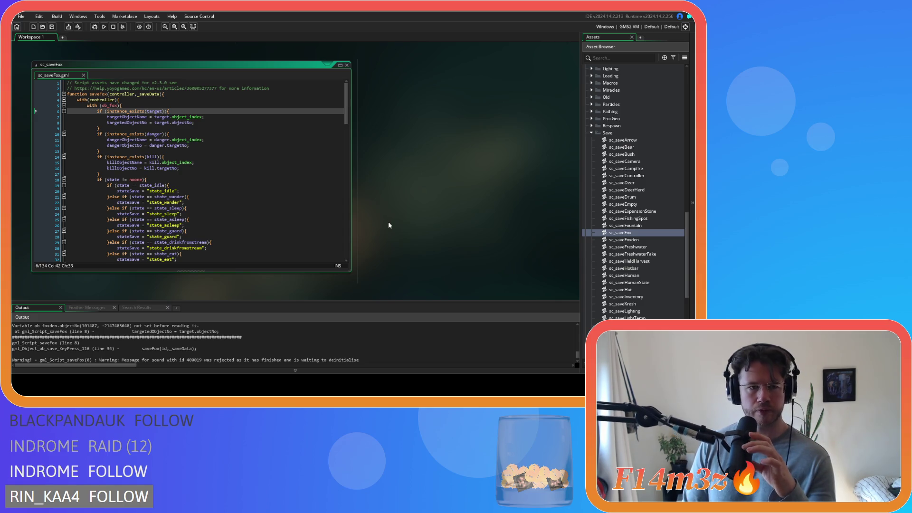
pyautogui.scroll(5, 388, 225)
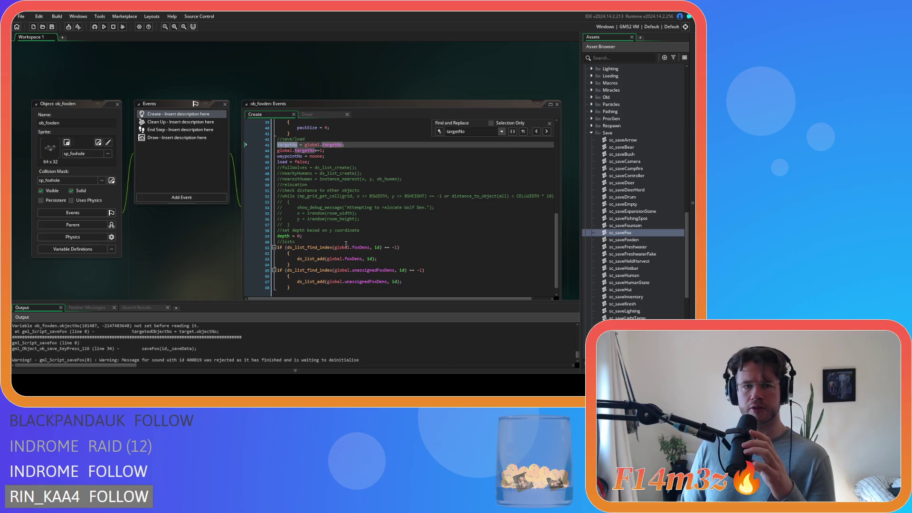
pyautogui.click(291, 145)
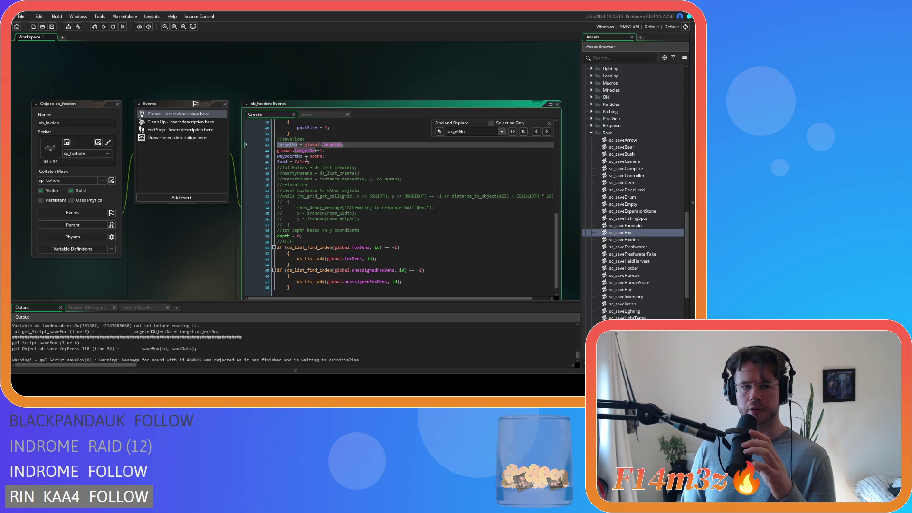
pyautogui.scroll(-2, 158, 239)
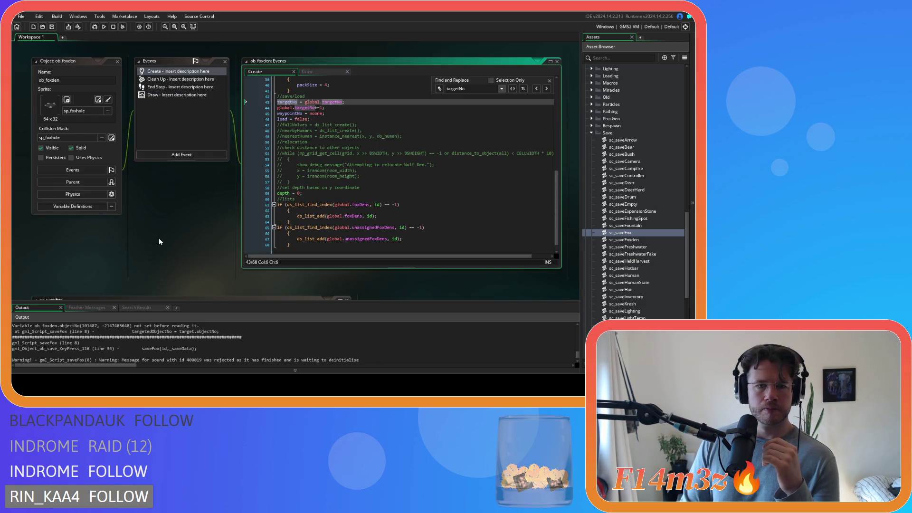
pyautogui.scroll(-2, 160, 240)
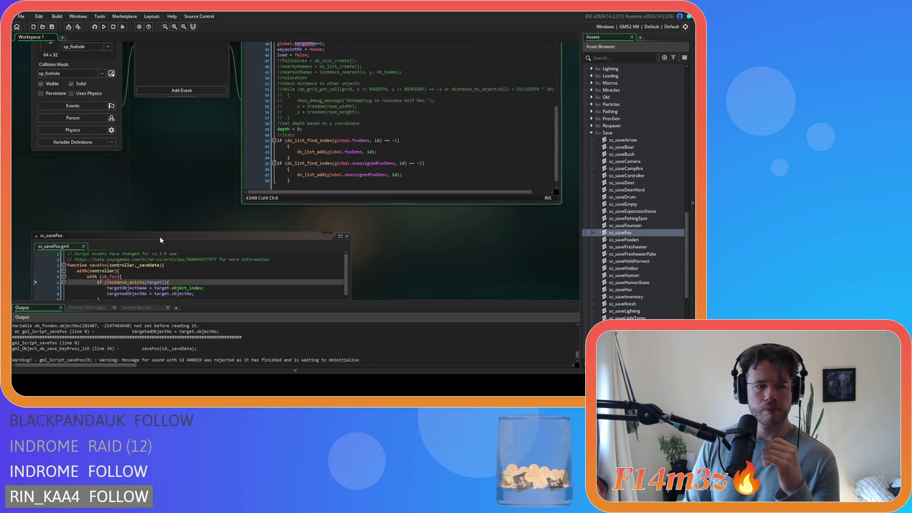
pyautogui.scroll(1, 140, 336)
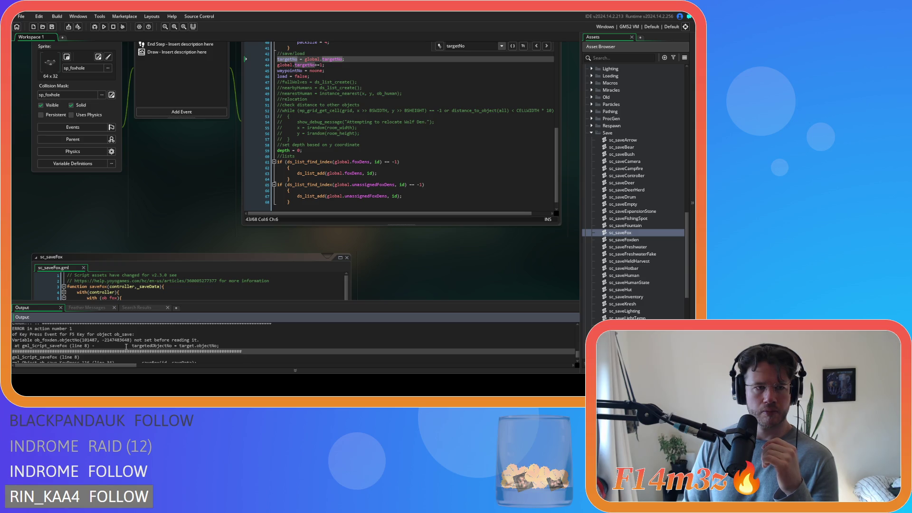
pyautogui.scroll(1, 148, 232)
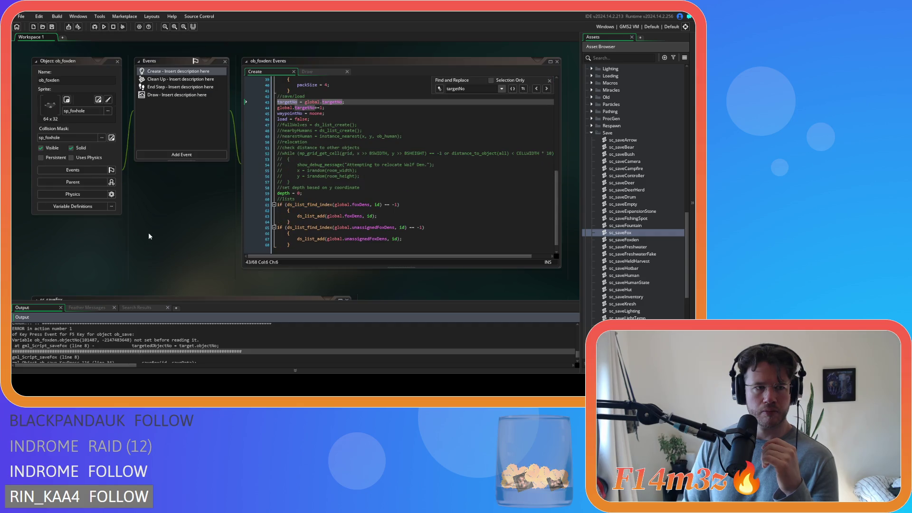
pyautogui.scroll(-3, 149, 232)
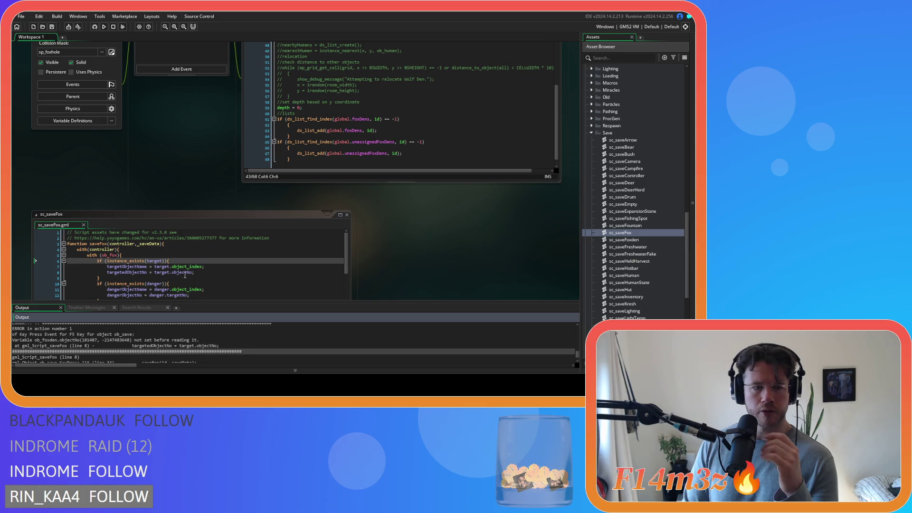
pyautogui.scroll(-3, 440, 285)
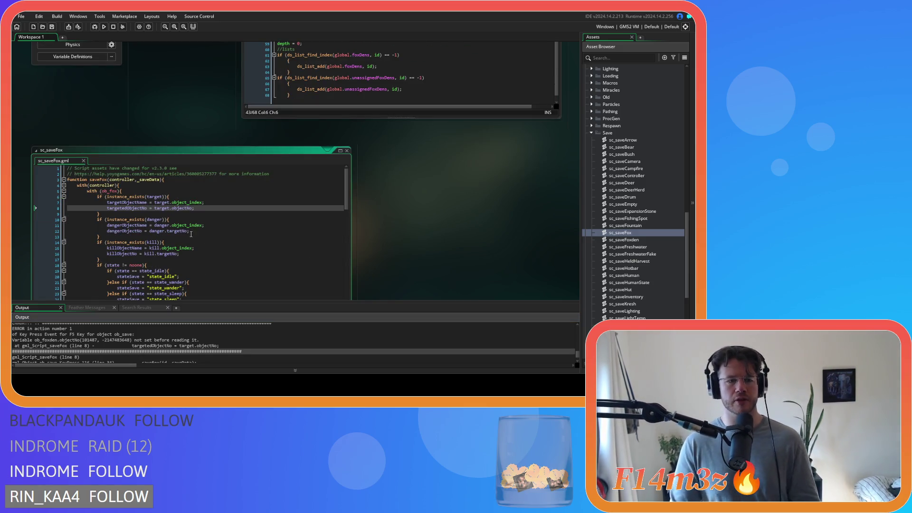
pyautogui.hotkey('shift', 'Left')
pyautogui.hotkey('shift', 'Left')
# Change sc_saveFox line 8 to target.targetNo, then open the sc_saveArrow script.
pyautogui.write('target')
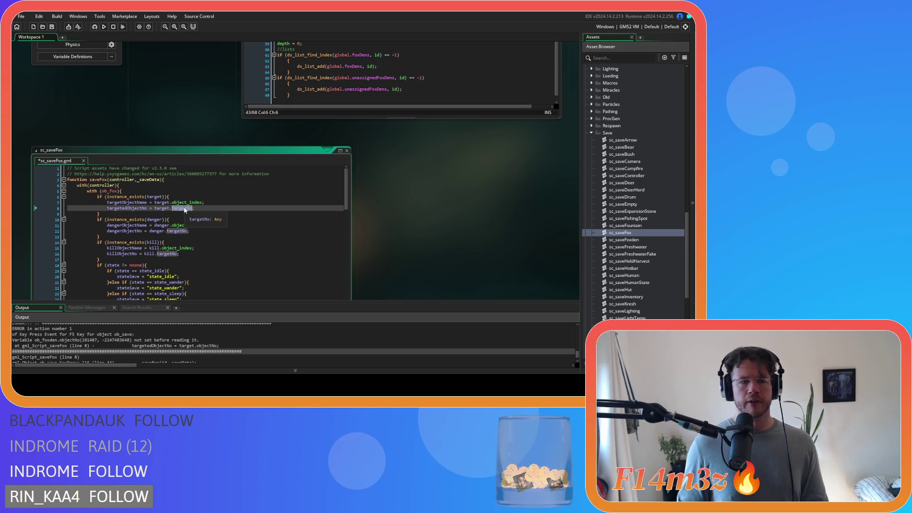
pyautogui.click(202, 209)
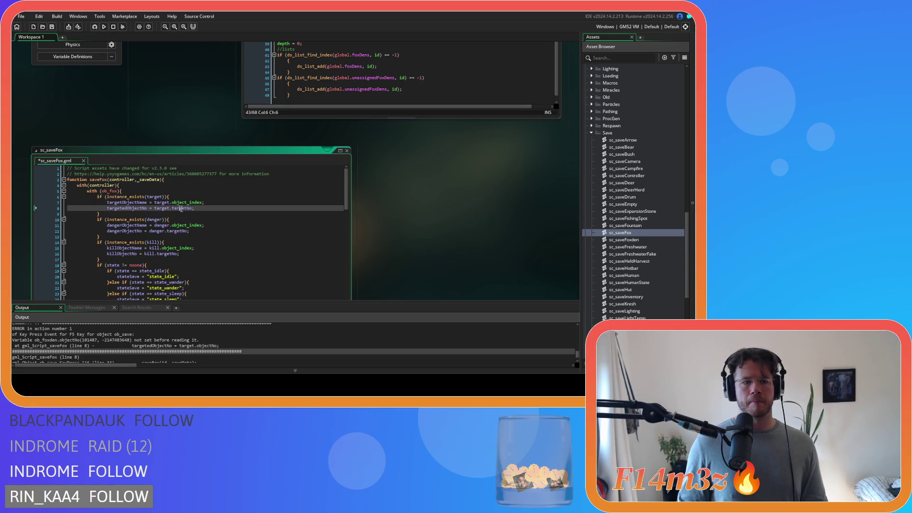
pyautogui.press('Up')
pyautogui.press('Up')
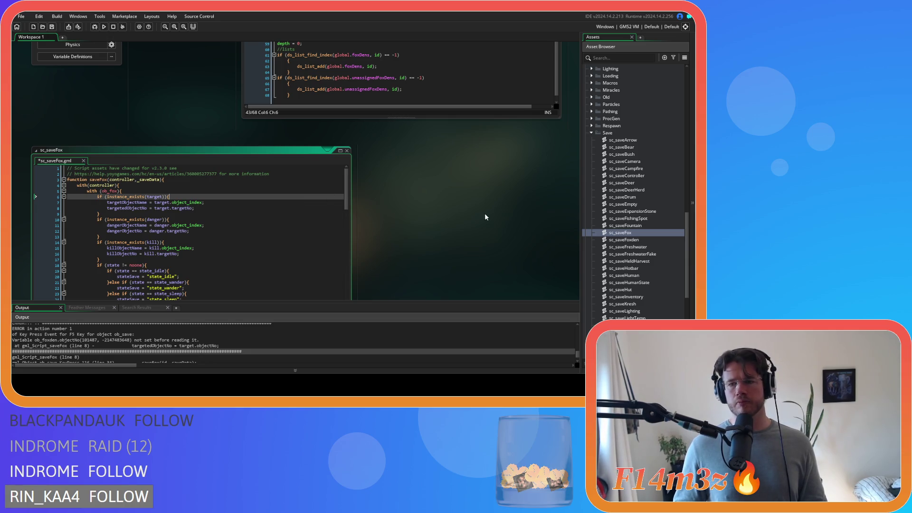
pyautogui.doubleClick(637, 141)
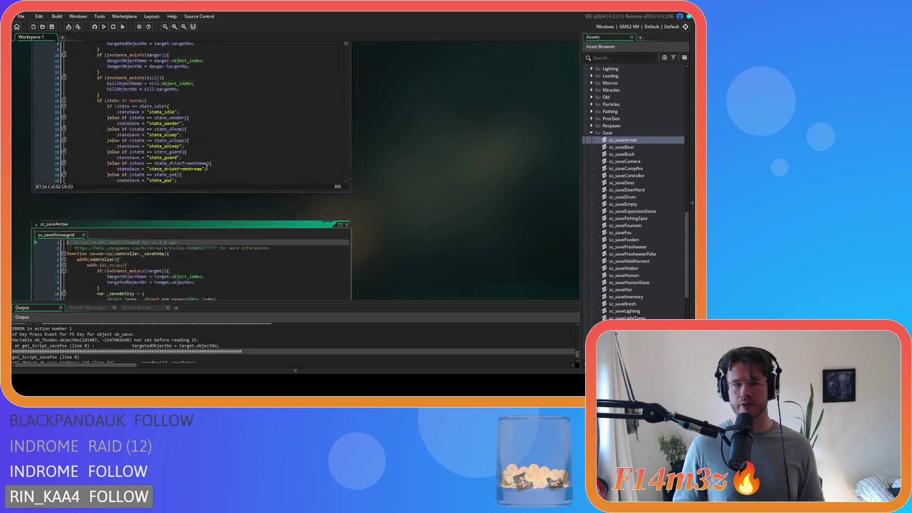
# Replace objectNo with targetNo on line 8 of sc_saveArrow, sc_saveBear and sc_saveDeer.
pyautogui.click(181, 123)
pyautogui.doubleClick(181, 123)
pyautogui.write('targetNo')
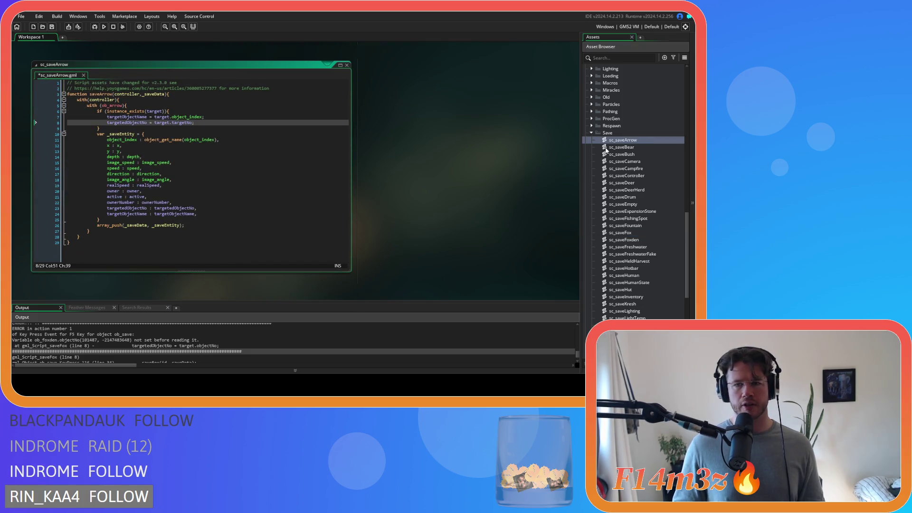
pyautogui.doubleClick(639, 148)
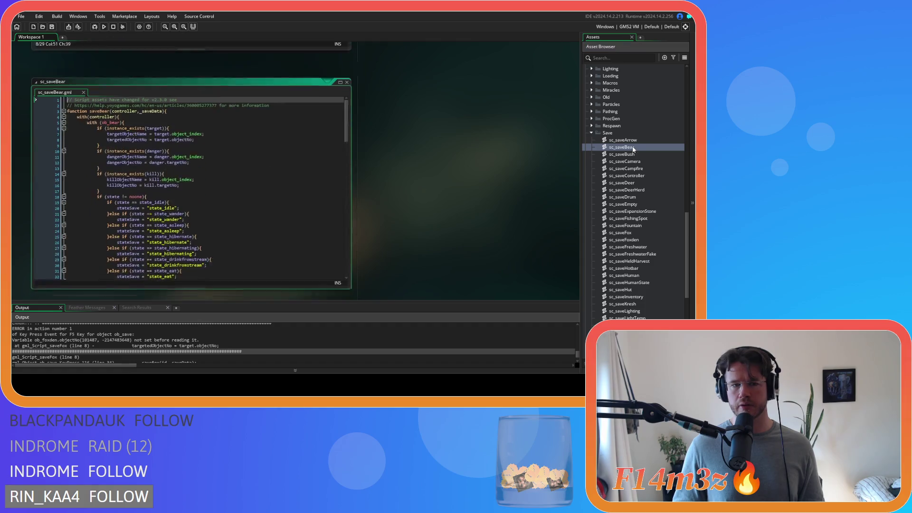
pyautogui.click(178, 123)
pyautogui.doubleClick(178, 123)
pyautogui.write('targetNo')
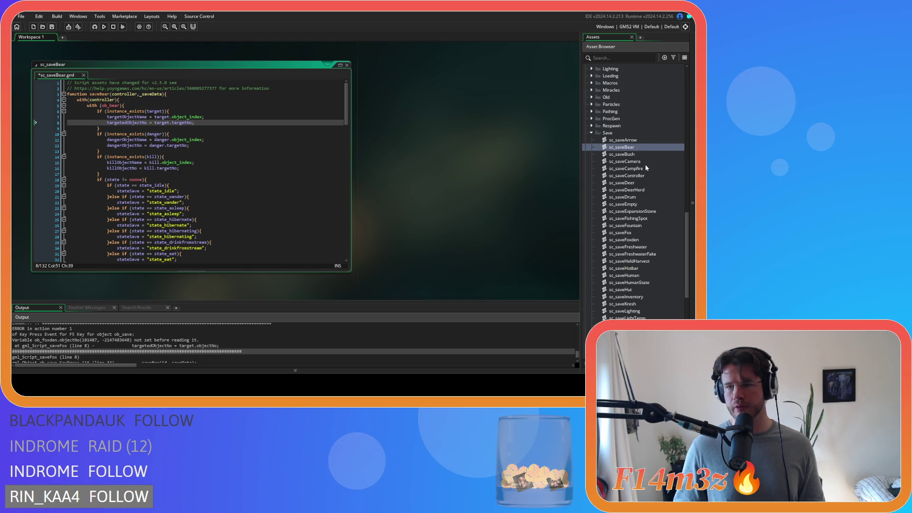
pyautogui.doubleClick(637, 182)
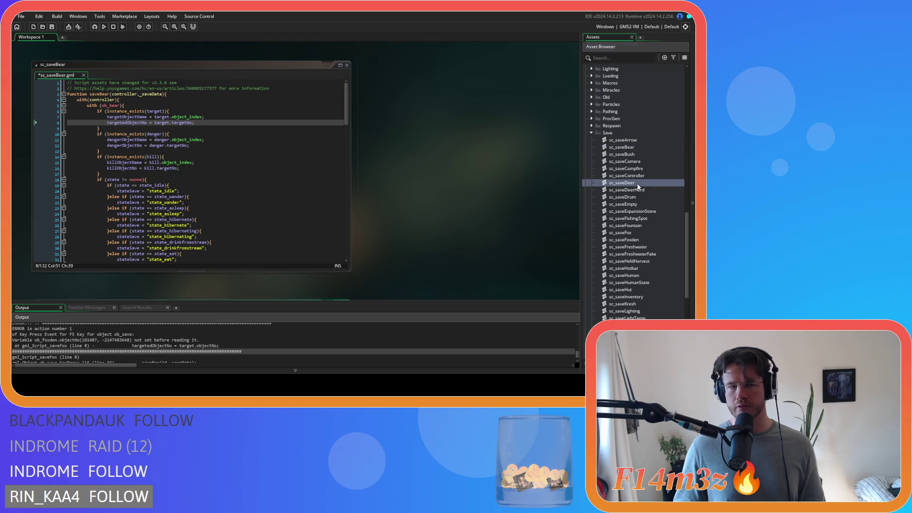
pyautogui.doubleClick(181, 122)
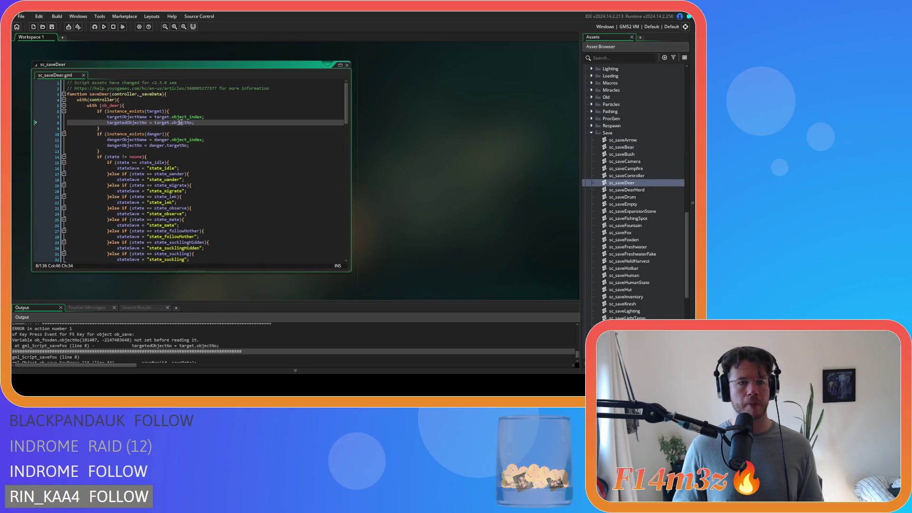
pyautogui.write('targetNo')
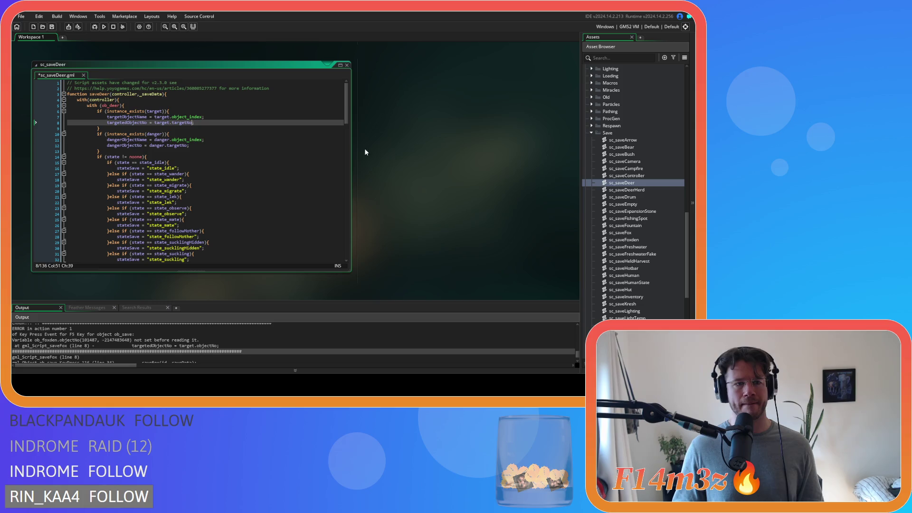
# Check sc_saveDrum, then confirm and save sc_saveFox with targetNo on its target, danger and kill lines.
pyautogui.doubleClick(640, 197)
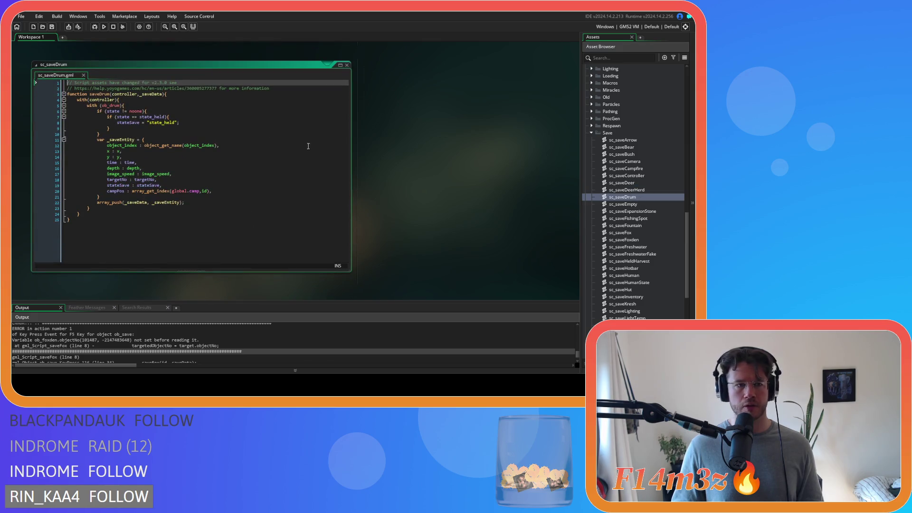
pyautogui.click(347, 65)
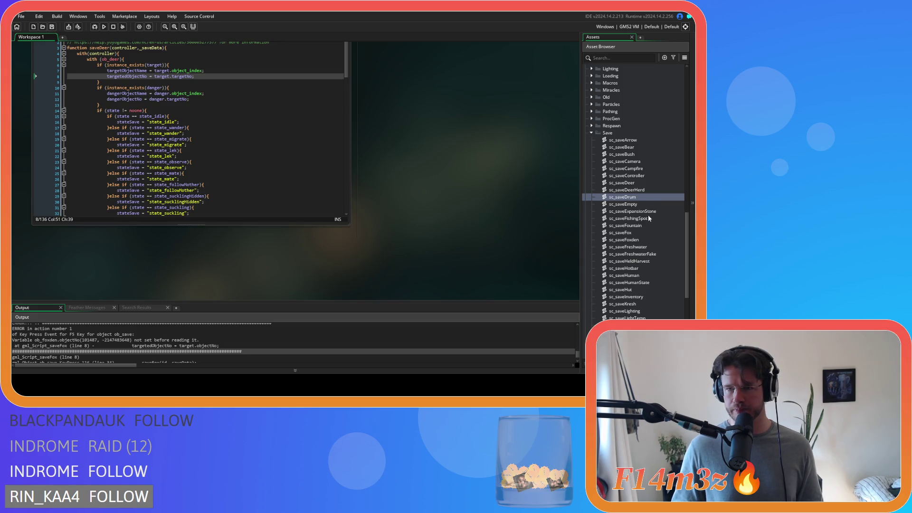
pyautogui.doubleClick(634, 233)
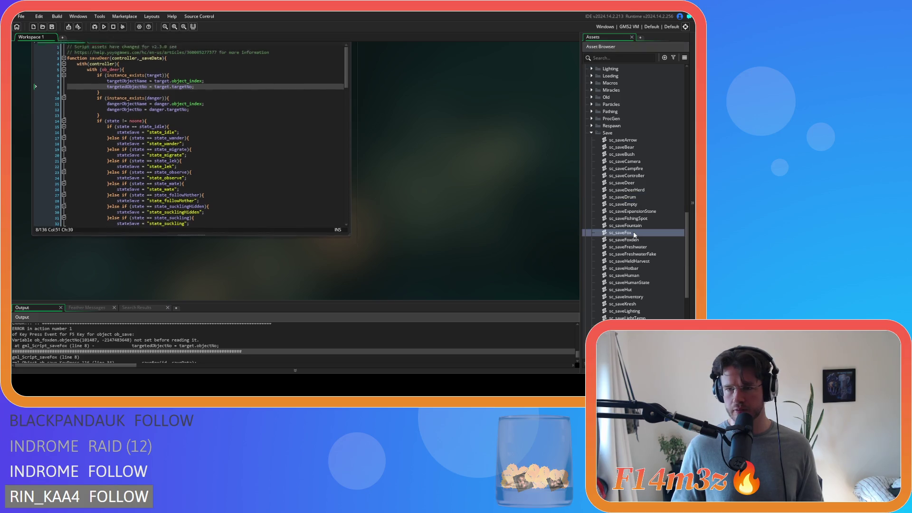
pyautogui.doubleClick(177, 123)
pyautogui.hotkey('ctrl', 'c')
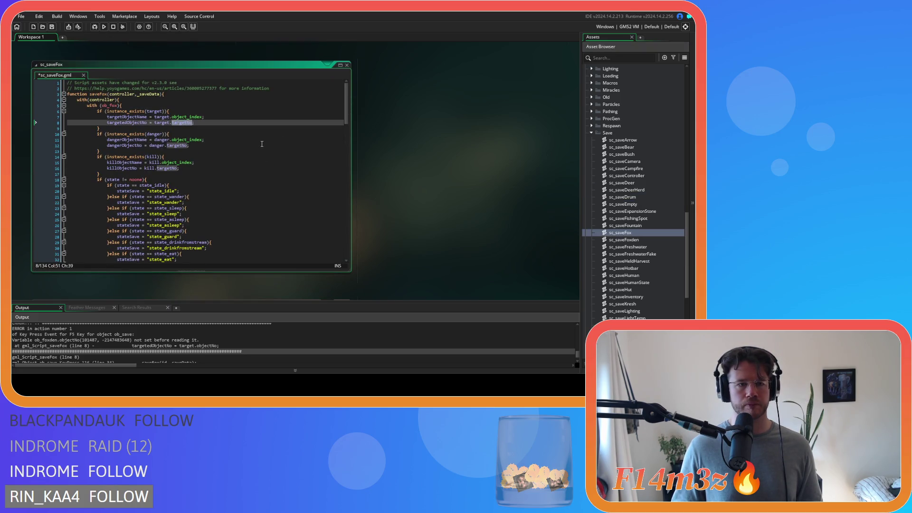
pyautogui.hotkey('ctrl', 's')
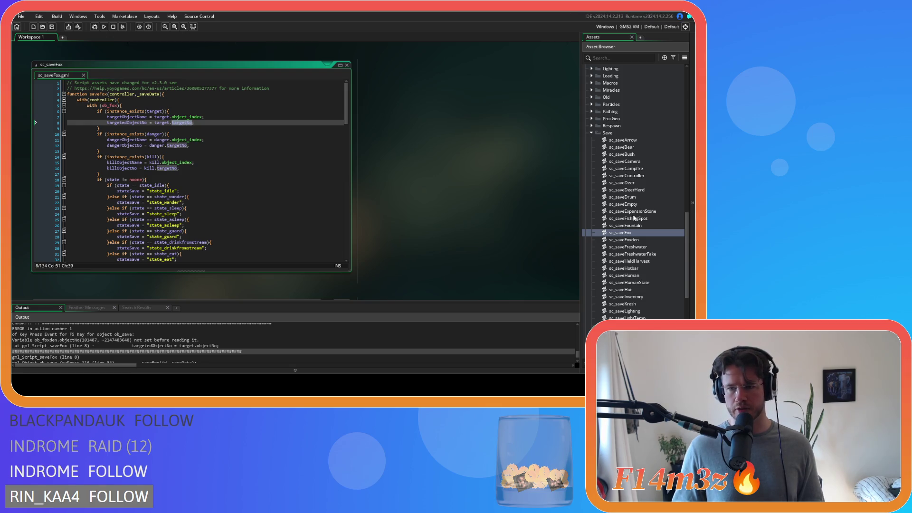
pyautogui.scroll(-1, 634, 218)
pyautogui.scroll(-1, 641, 230)
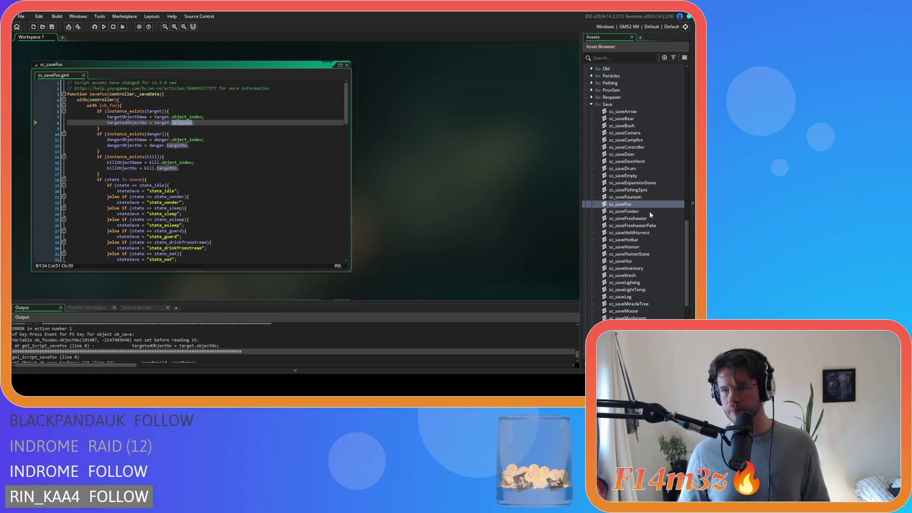
# Replace objectNo with targetNo in sc_saveHuman (line 13) and sc_saveMoose (line 8).
pyautogui.doubleClick(638, 248)
pyautogui.doubleClick(190, 151)
pyautogui.write('targetNo')
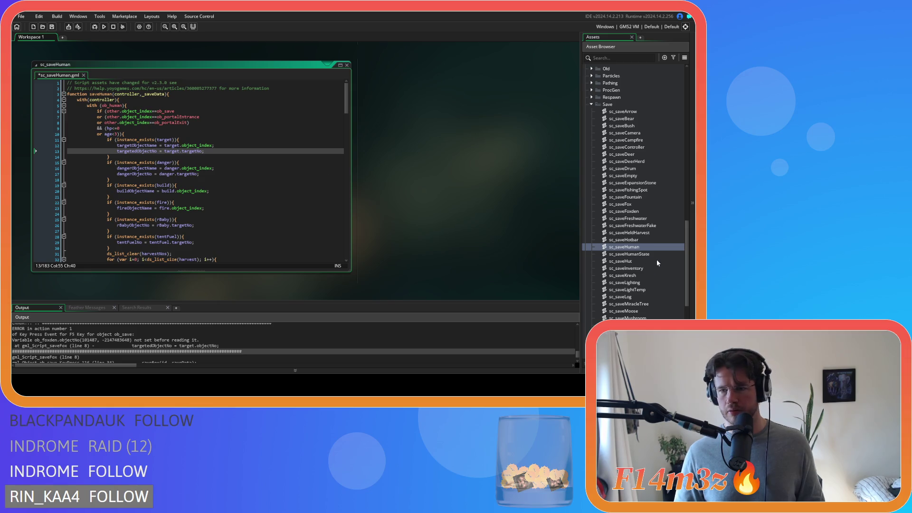
pyautogui.scroll(-3, 655, 257)
pyautogui.scroll(-1, 642, 198)
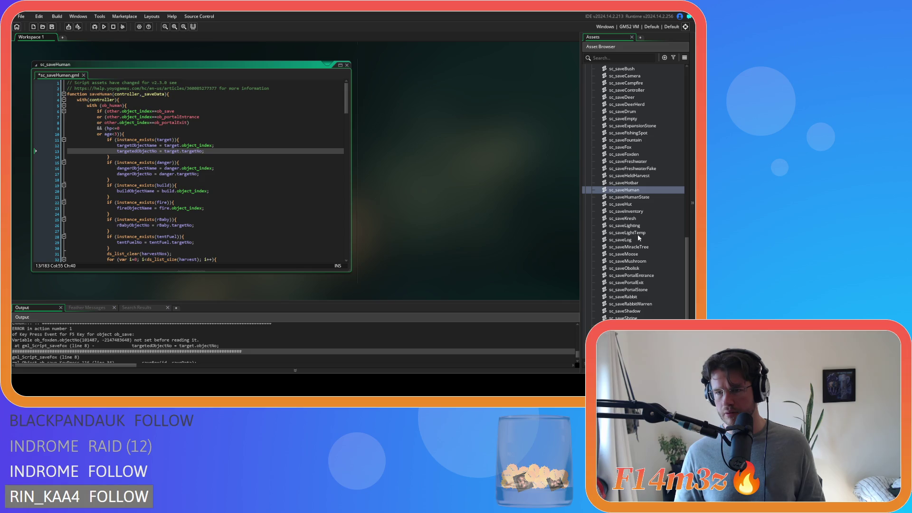
pyautogui.doubleClick(637, 253)
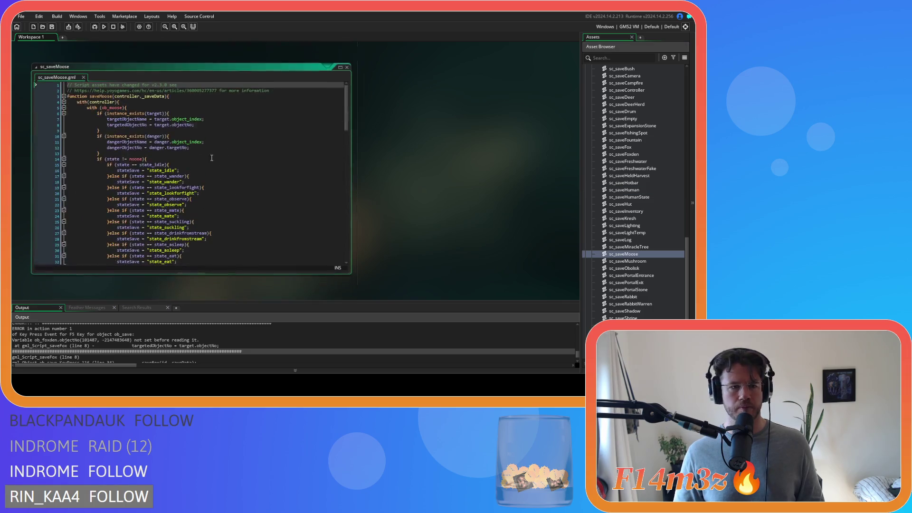
pyautogui.doubleClick(182, 122)
pyautogui.write('targetNo')
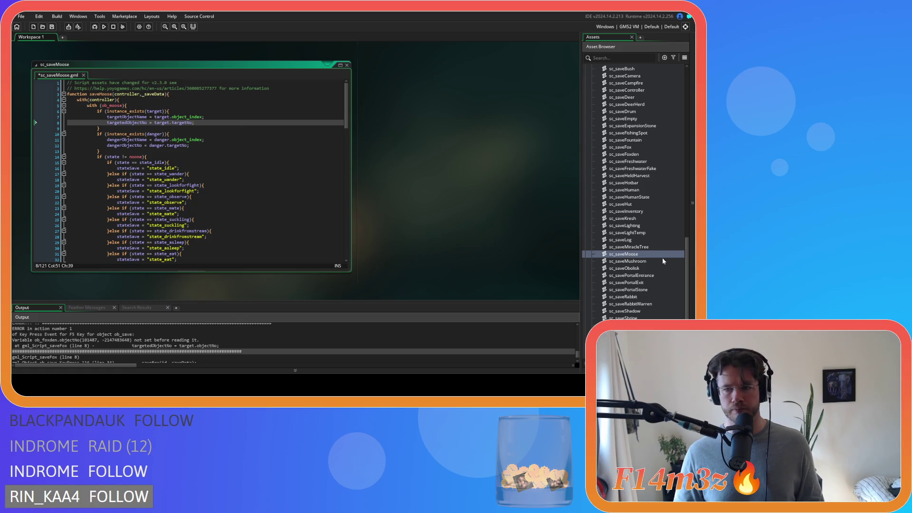
pyautogui.scroll(-3, 659, 257)
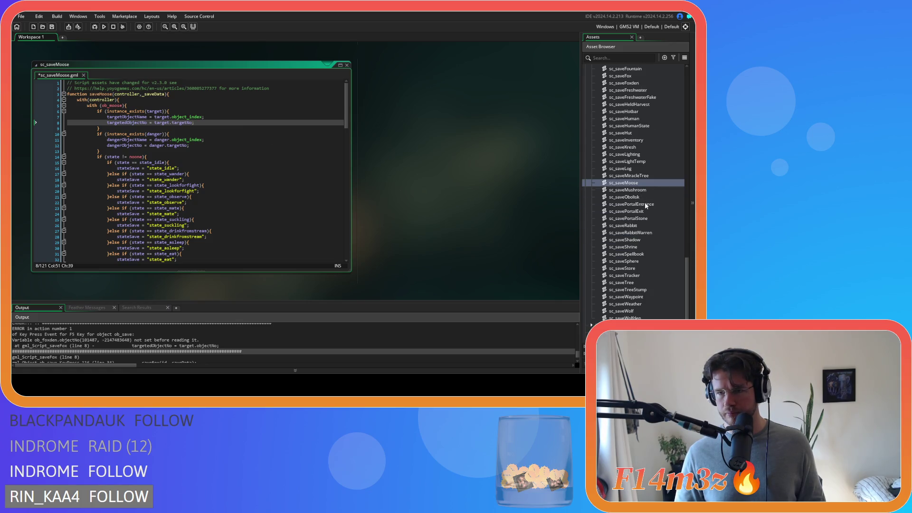
# Replace objectNo with targetNo on line 8 of sc_saveRabbit and sc_saveWolf.
pyautogui.doubleClick(642, 225)
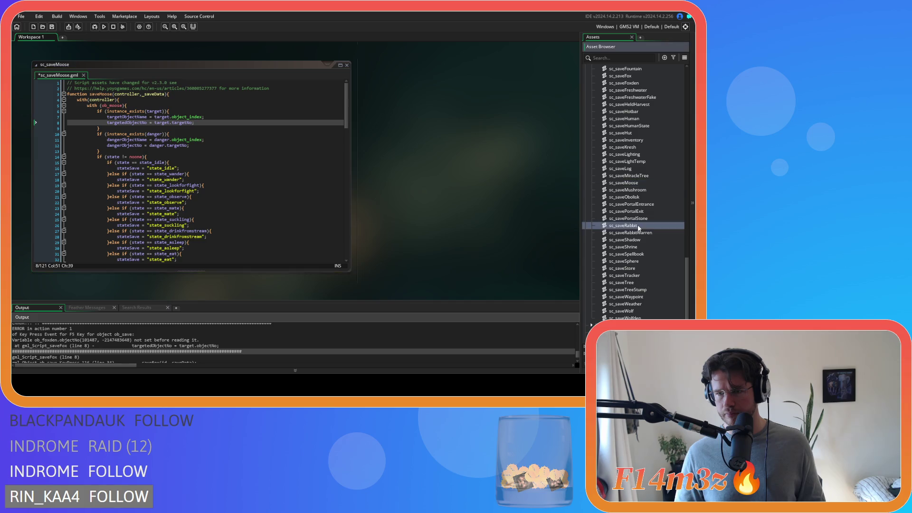
pyautogui.doubleClick(182, 122)
pyautogui.hotkey('ctrl', 'v')
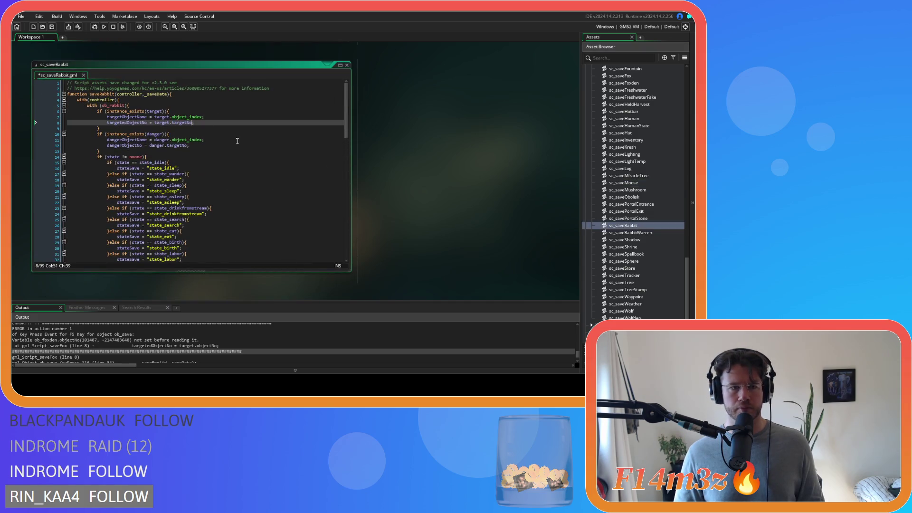
pyautogui.scroll(-1, 642, 221)
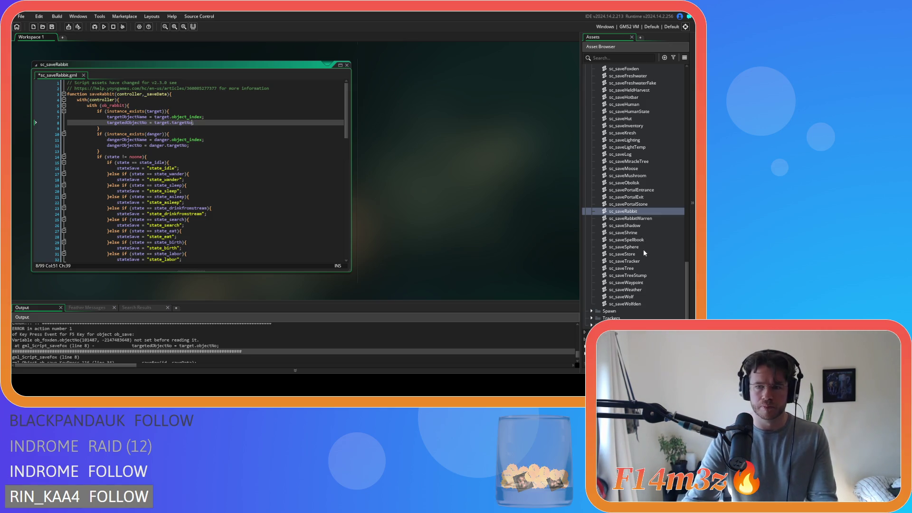
pyautogui.doubleClick(634, 297)
pyautogui.doubleClick(183, 123)
pyautogui.write('targetNo')
pyautogui.click(253, 140)
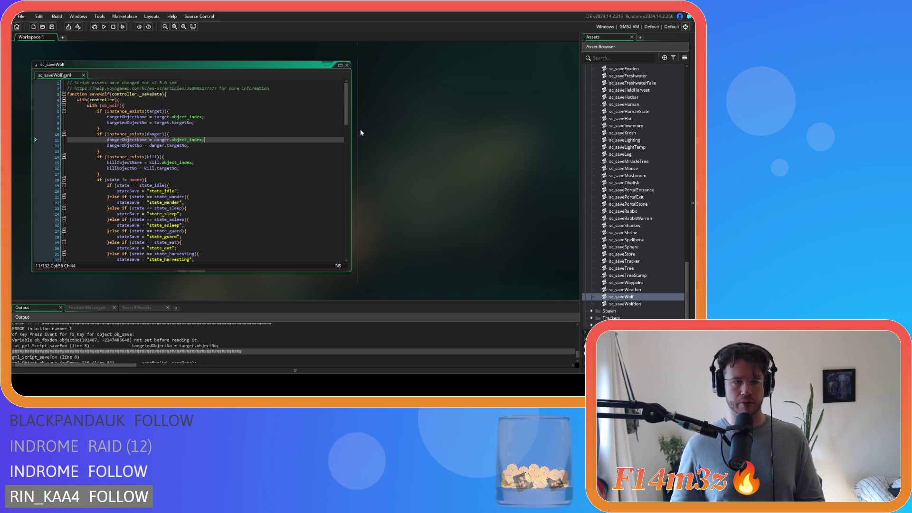
# Start a project-wide Search & Replace for objectNo.
pyautogui.press('Up')
pyautogui.press('Up')
pyautogui.hotkey('ctrl', 'shift', 'f')
pyautogui.write('OBJECTnO')
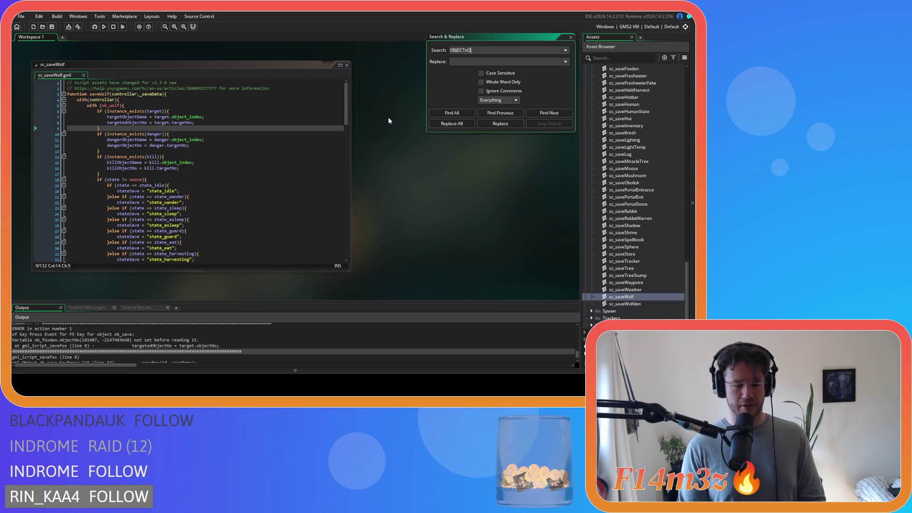
# Find all project occurrences of ObjectNo as a whole word, then close Search & Replace.
pyautogui.hotkey('ctrl', 'a')
pyautogui.write('ObjectNo')
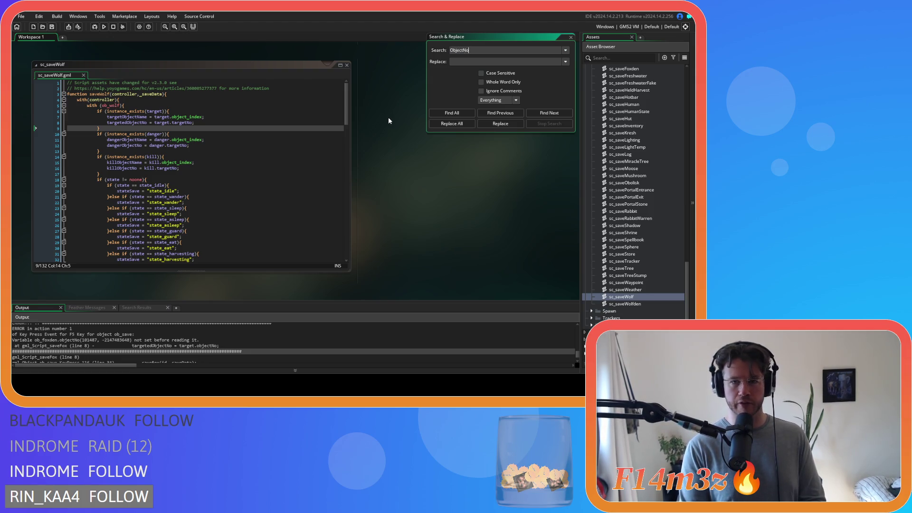
pyautogui.click(434, 114)
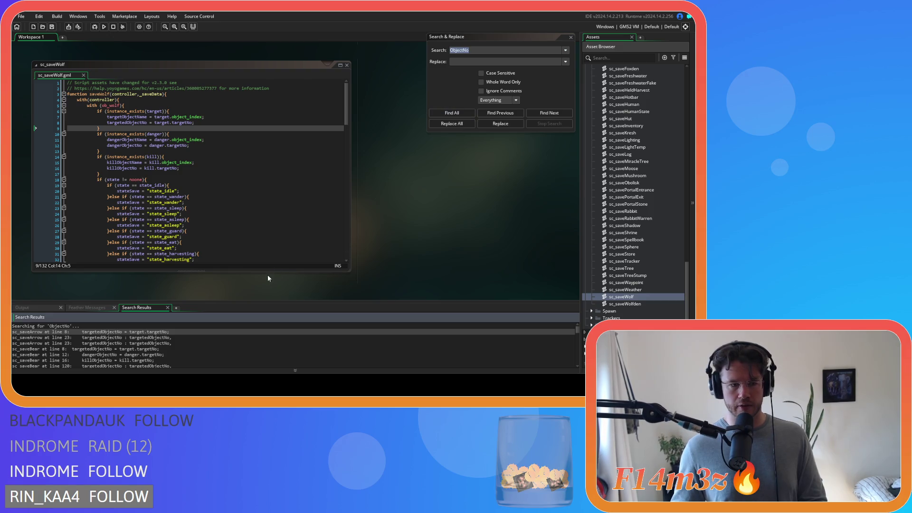
pyautogui.click(480, 81)
pyautogui.click(456, 113)
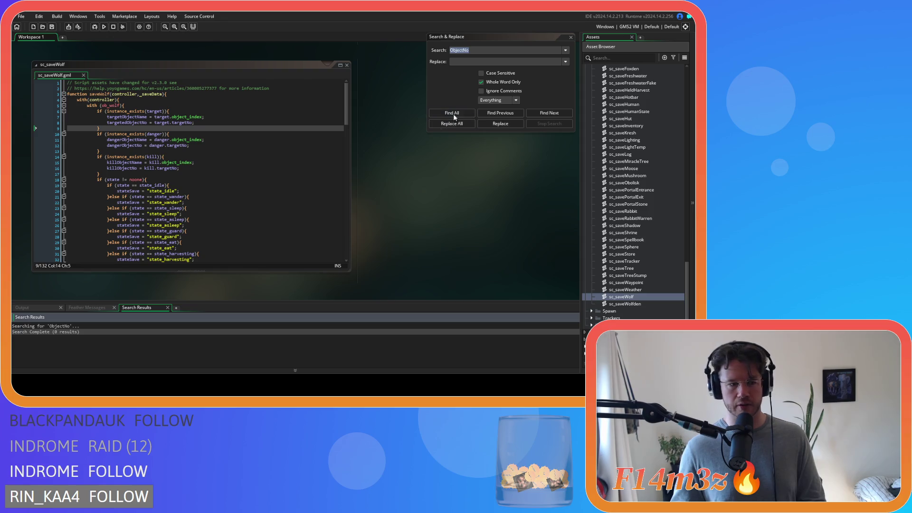
pyautogui.click(570, 37)
# Close all editor windows, collapse the Scripts and Objects folders, and run the game.
pyautogui.rightClick(378, 163)
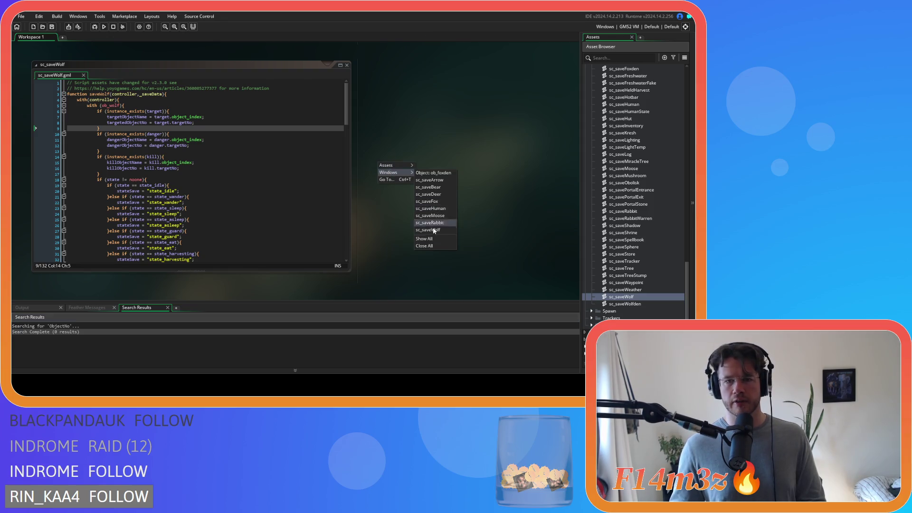
pyautogui.click(437, 250)
pyautogui.scroll(15, 639, 142)
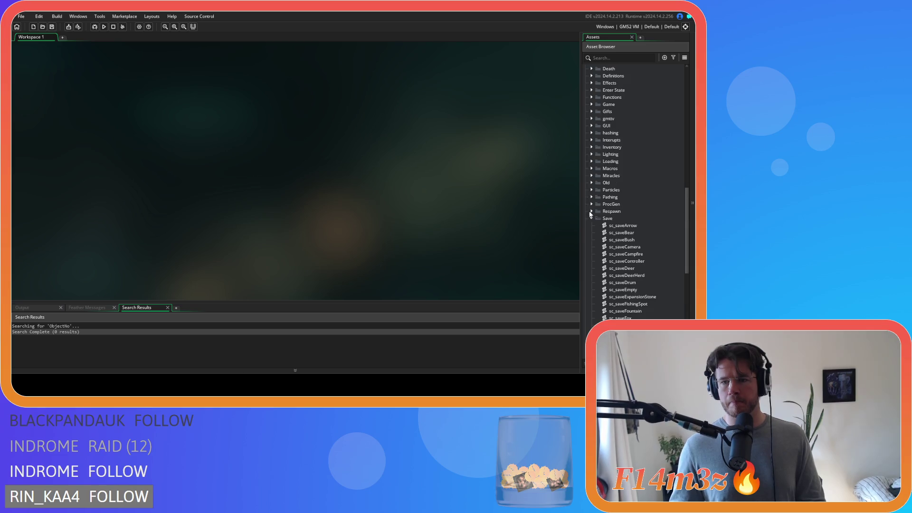
pyautogui.click(584, 168)
pyautogui.scroll(10, 618, 157)
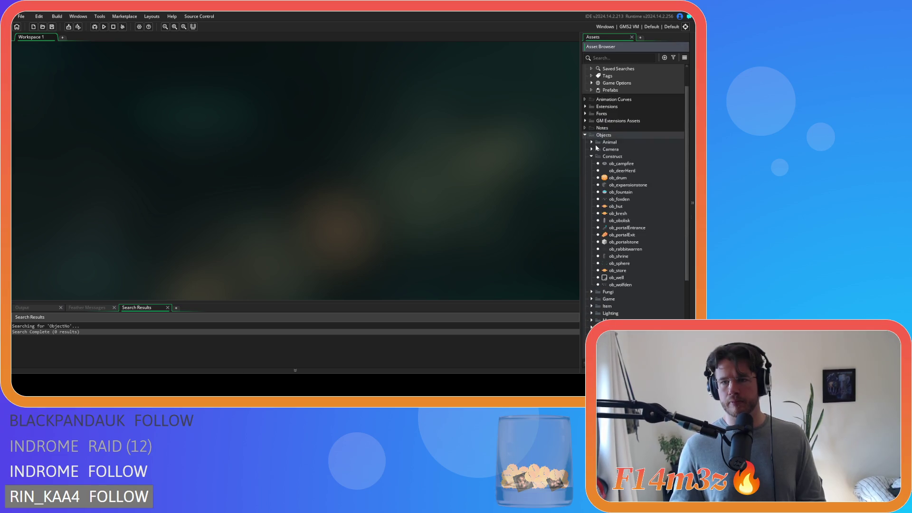
pyautogui.click(585, 149)
pyautogui.press('F5')
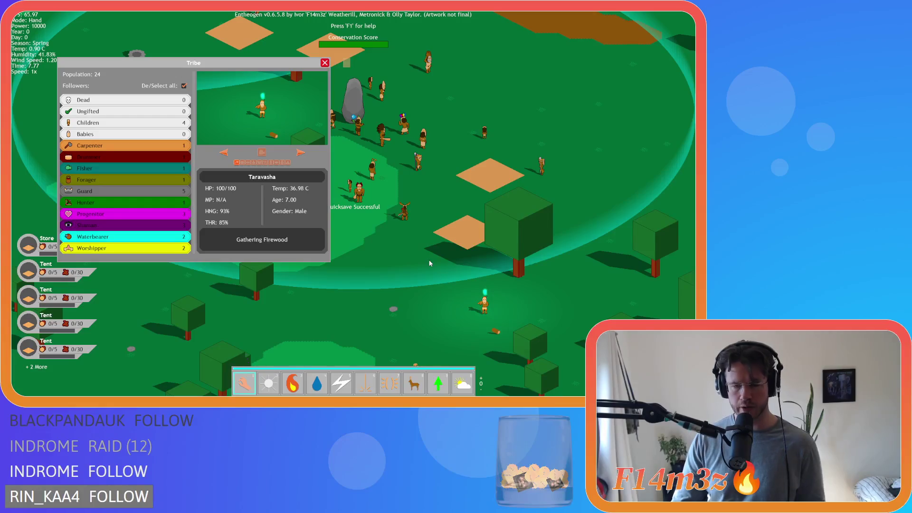
# Quickload the saved game state with F9 once the game has loaded.
pyautogui.press('F9')
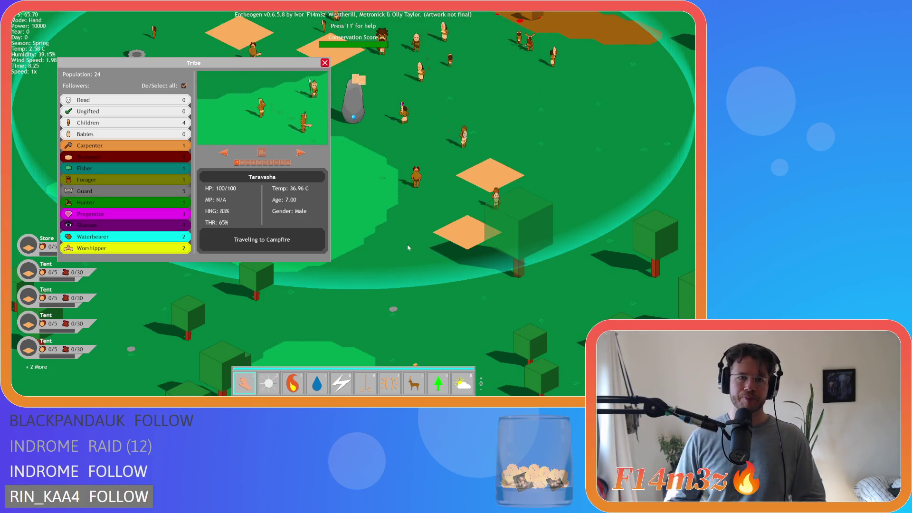
# Close the tribe overview window and pan the camera across the settlement.
pyautogui.click(325, 63)
pyautogui.press('w')
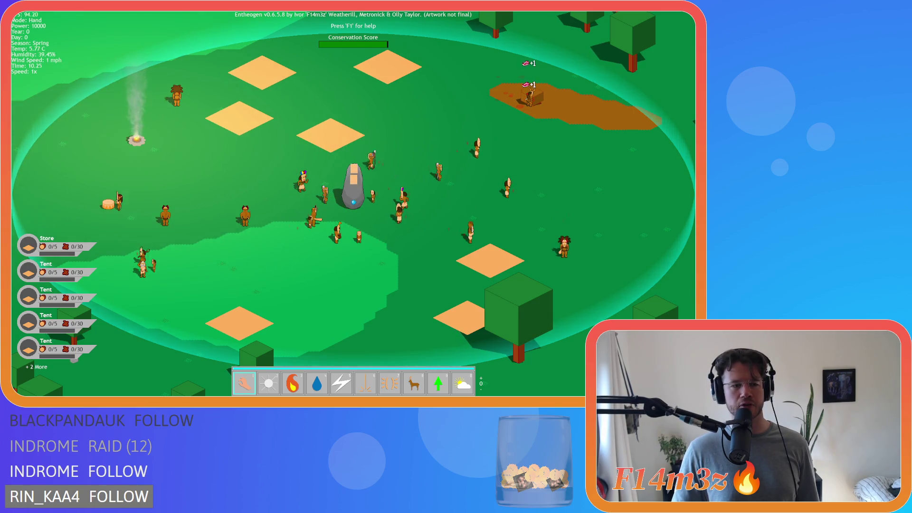
pyautogui.press('s')
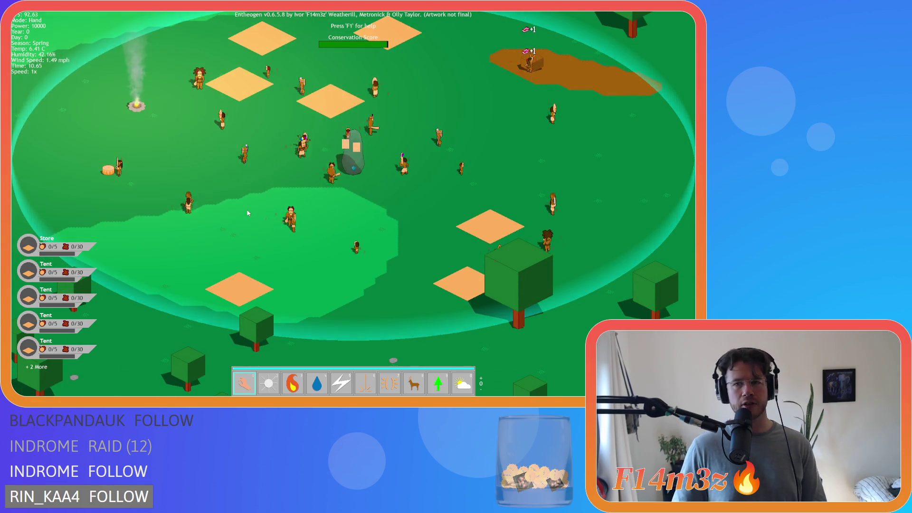
pyautogui.press('w')
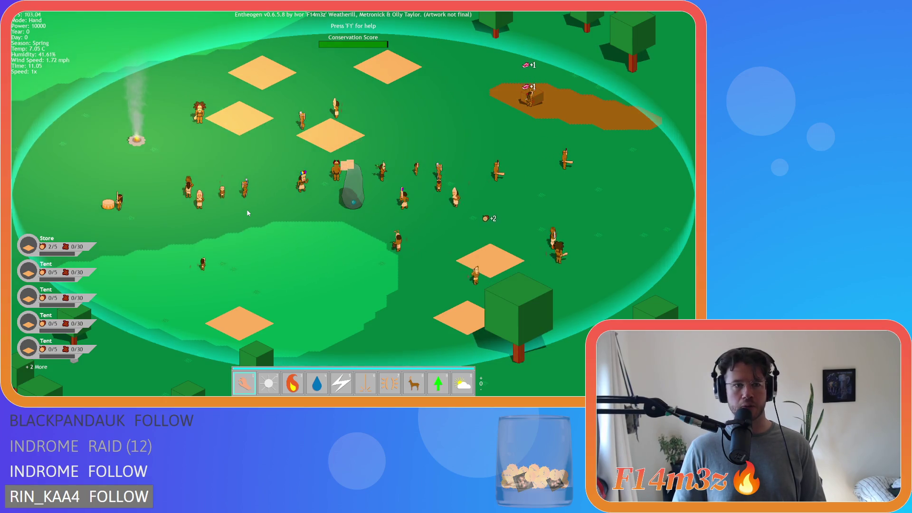
pyautogui.press('s')
pyautogui.press('a')
pyautogui.press('w')
pyautogui.press('d')
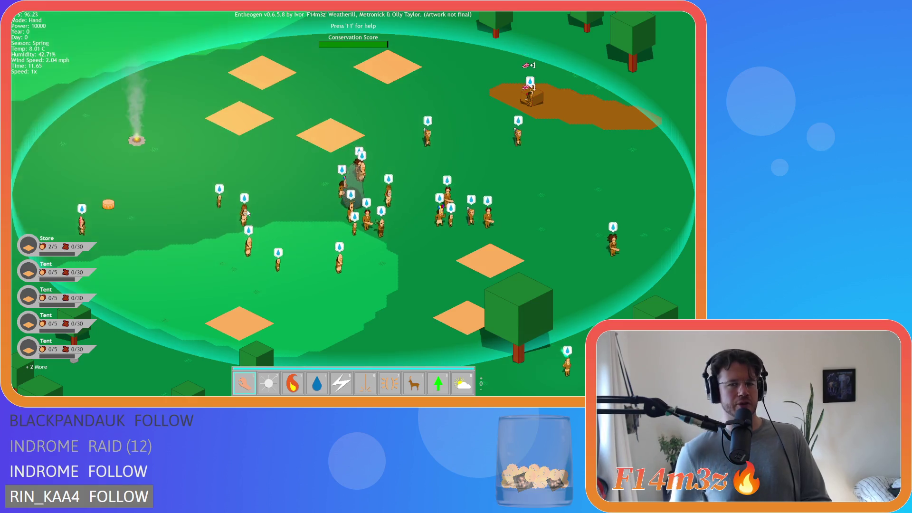
pyautogui.press('s')
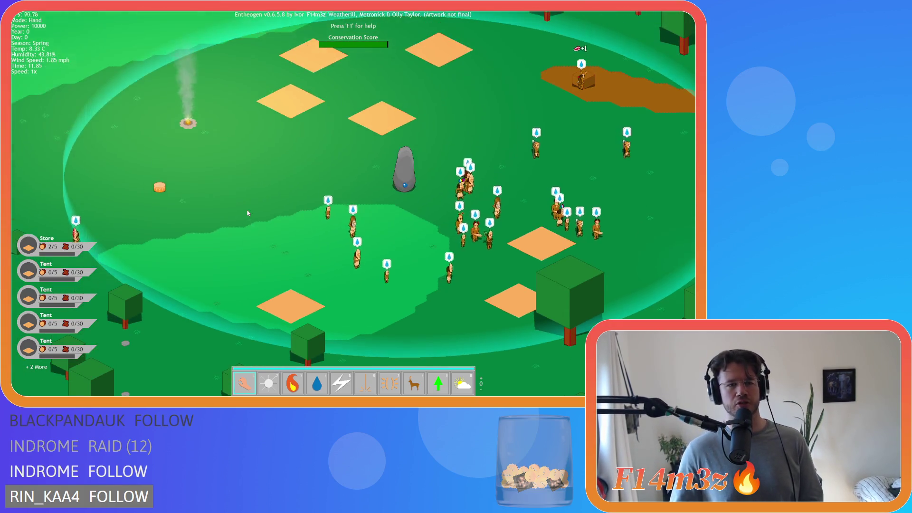
pyautogui.press('d')
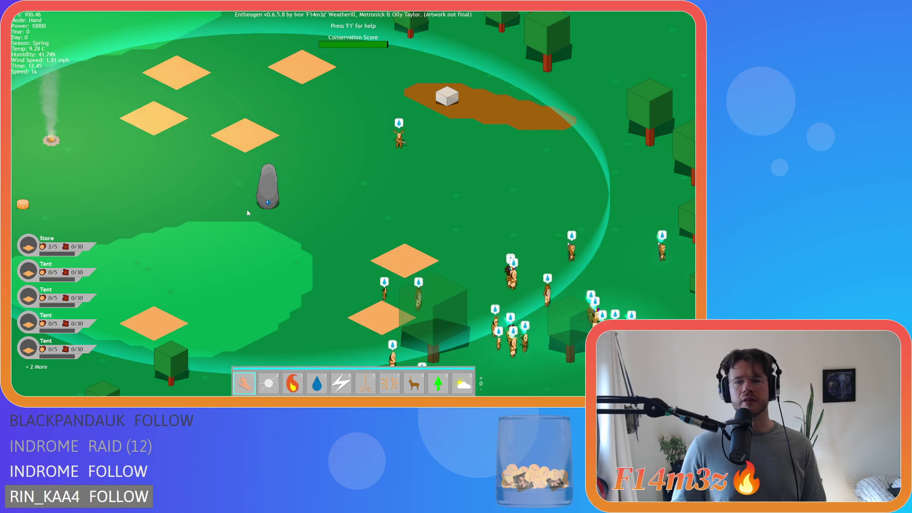
pyautogui.press('s')
pyautogui.press('d')
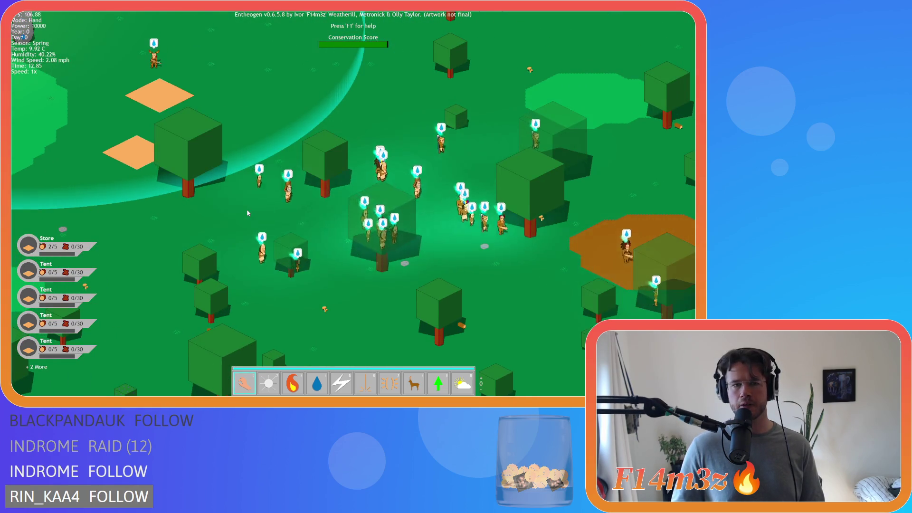
pyautogui.press('s')
pyautogui.press('d')
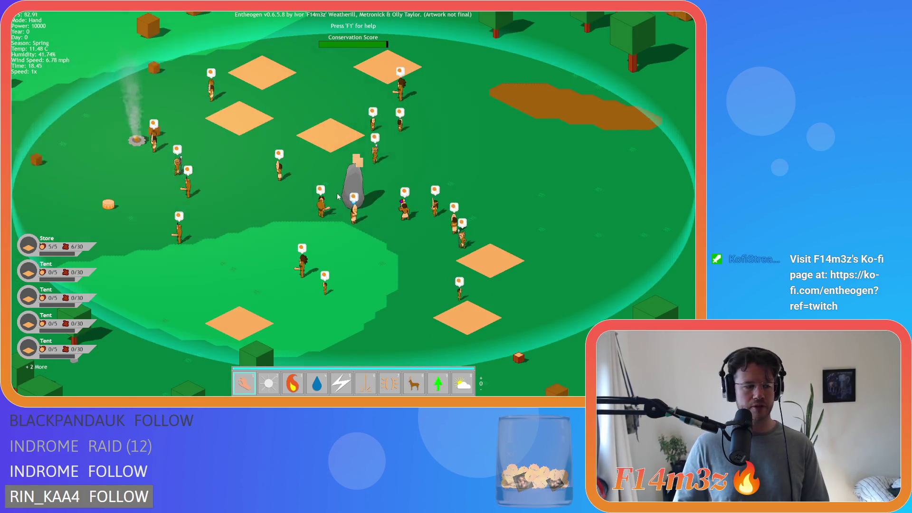
pyautogui.press('Escape')
# Confirm quitting Entheogen with Y, then expand the Objects folder in GameMaker.
pyautogui.press('y')
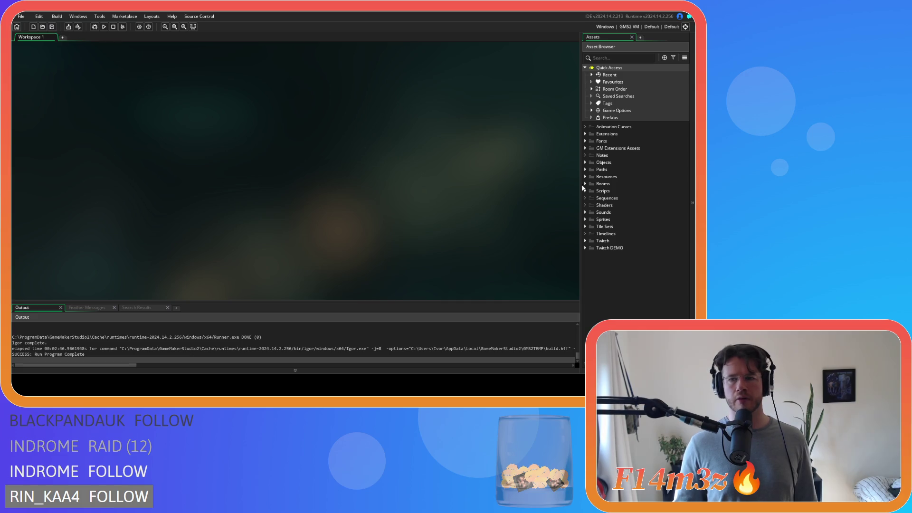
pyautogui.click(585, 162)
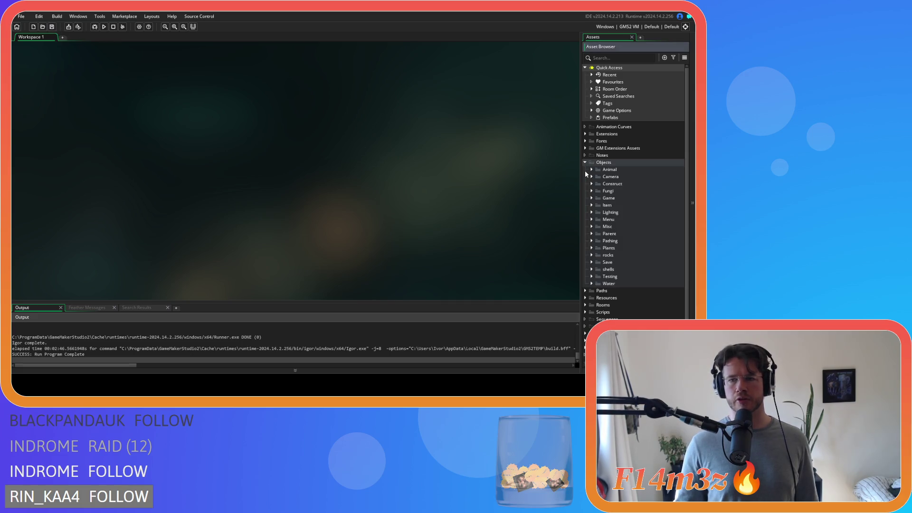
# Expand the Game objects folder and open ob_controller, scrolling through its events list.
pyautogui.click(591, 198)
pyautogui.doubleClick(612, 205)
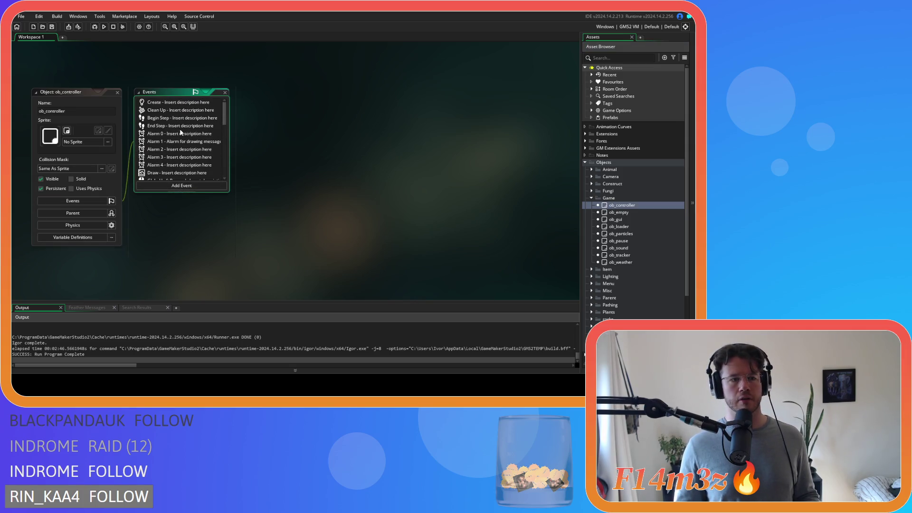
pyautogui.scroll(-1, 181, 132)
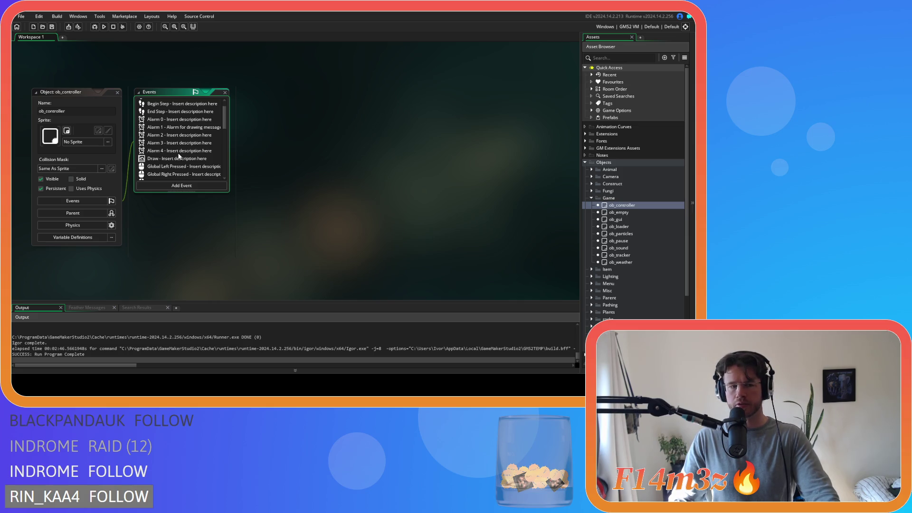
# Add an Alarm 5 event to ob_controller.
pyautogui.rightClick(285, 149)
pyautogui.moveTo(304, 157)
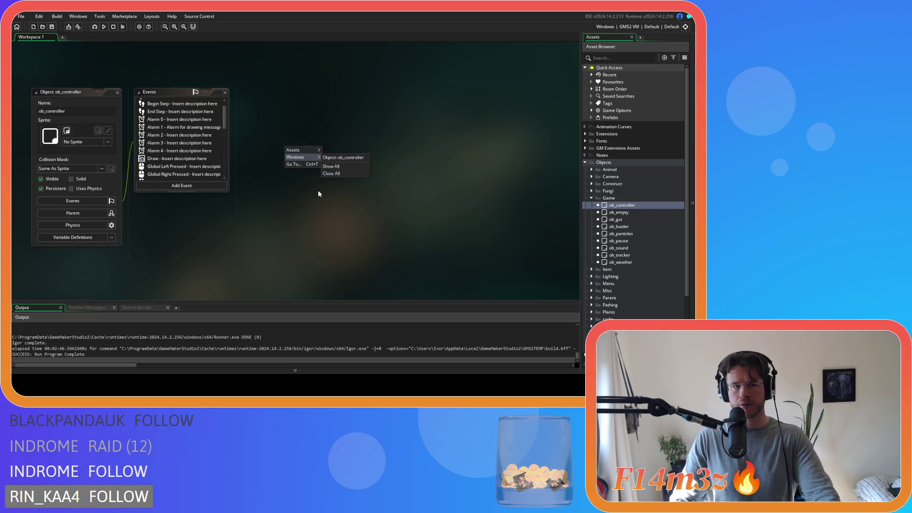
pyautogui.click(324, 184)
pyautogui.click(177, 186)
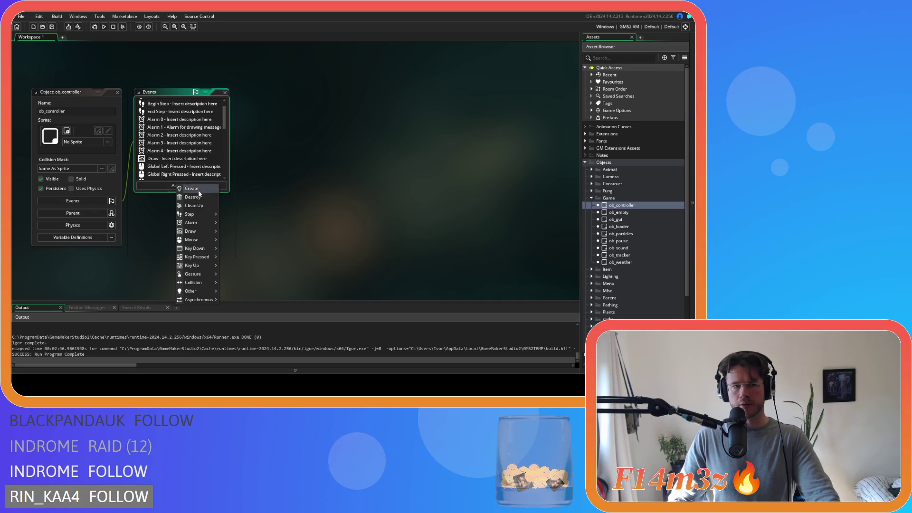
pyautogui.moveTo(211, 222)
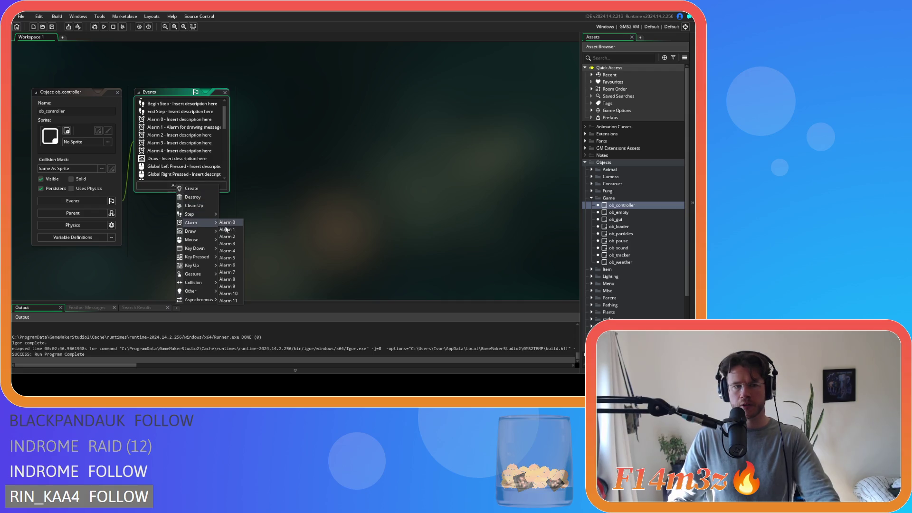
pyautogui.click(231, 257)
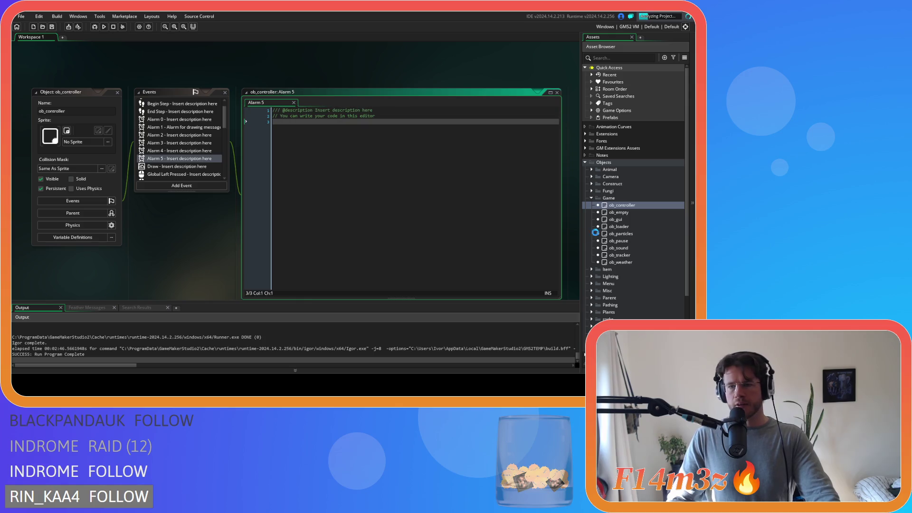
# Copy the flicker lines from ob_human's Alarm 6 code into ob_controller's Alarm 5.
pyautogui.doubleClick(599, 169)
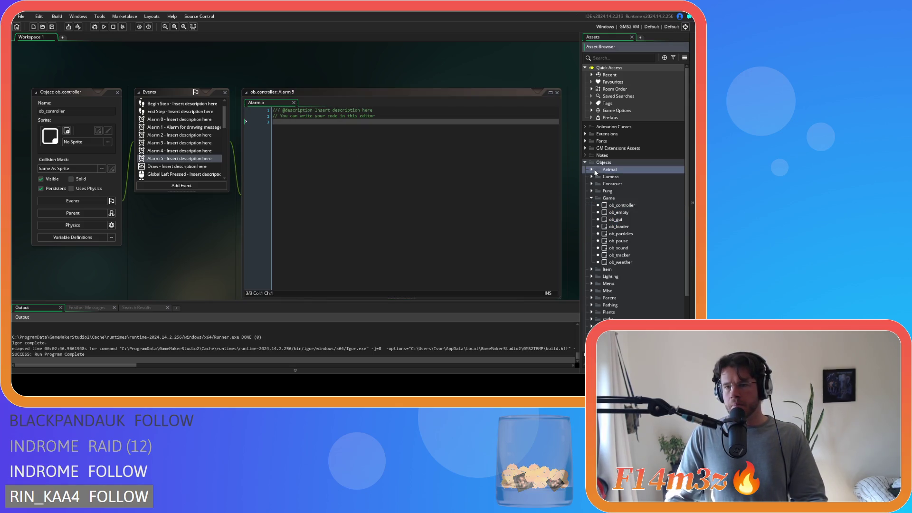
pyautogui.click(626, 183)
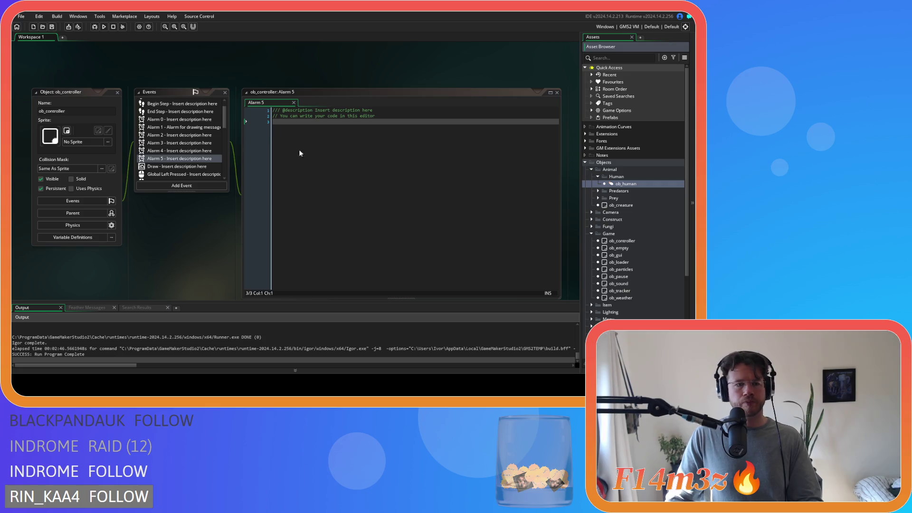
pyautogui.click(181, 137)
pyautogui.click(181, 129)
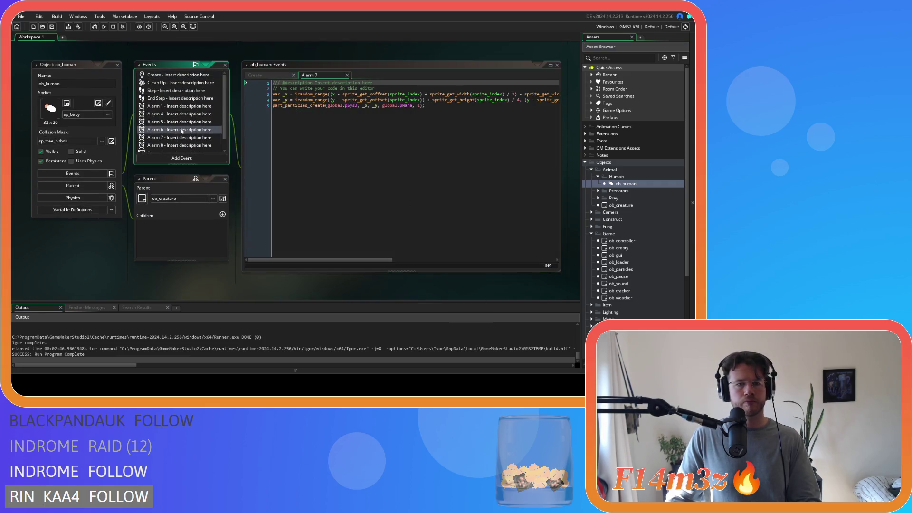
pyautogui.click(258, 97)
pyautogui.moveTo(259, 99); pyautogui.dragTo(258, 92)
pyautogui.hotkey('ctrl', 'c')
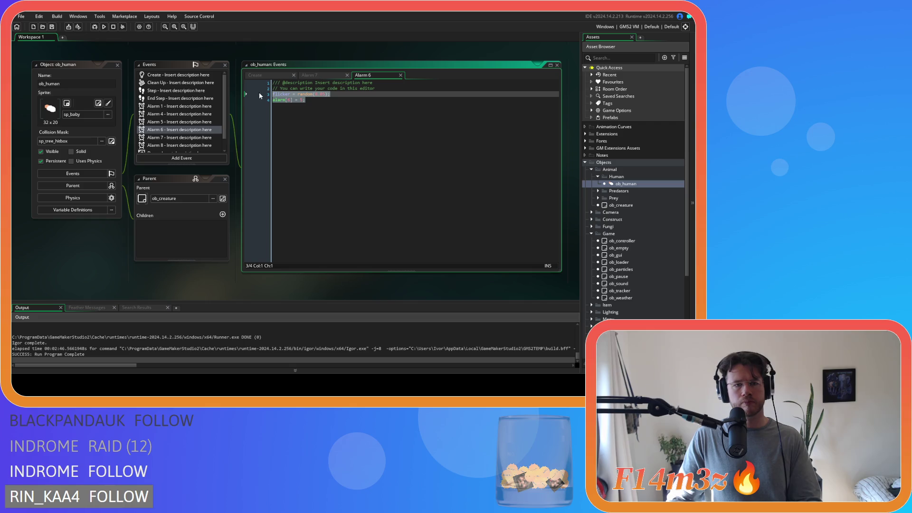
pyautogui.click(118, 73)
pyautogui.click(119, 65)
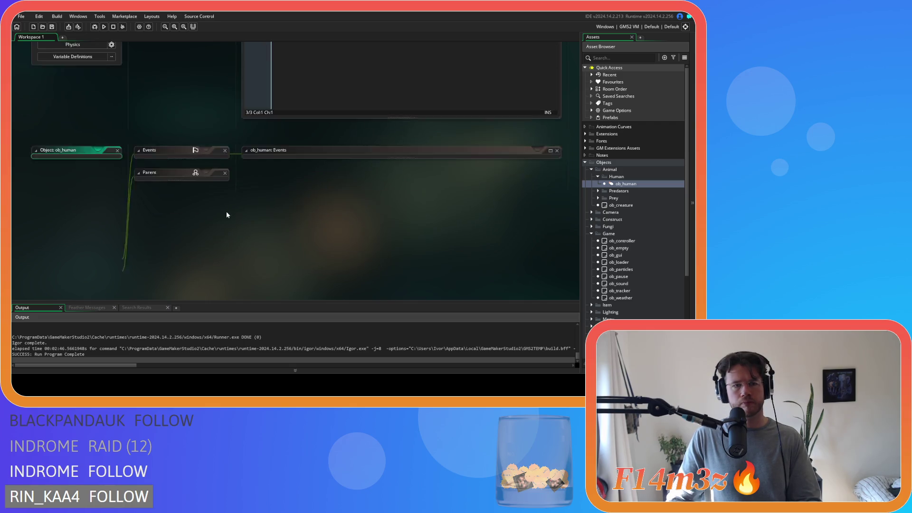
pyautogui.hotkey('ctrl', 'v')
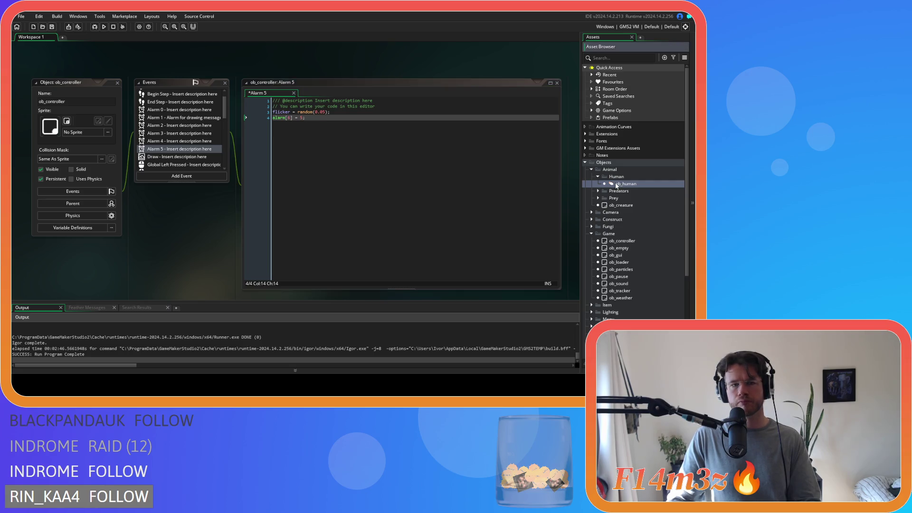
pyautogui.scroll(-2, 248, 181)
pyautogui.scroll(-5, 248, 181)
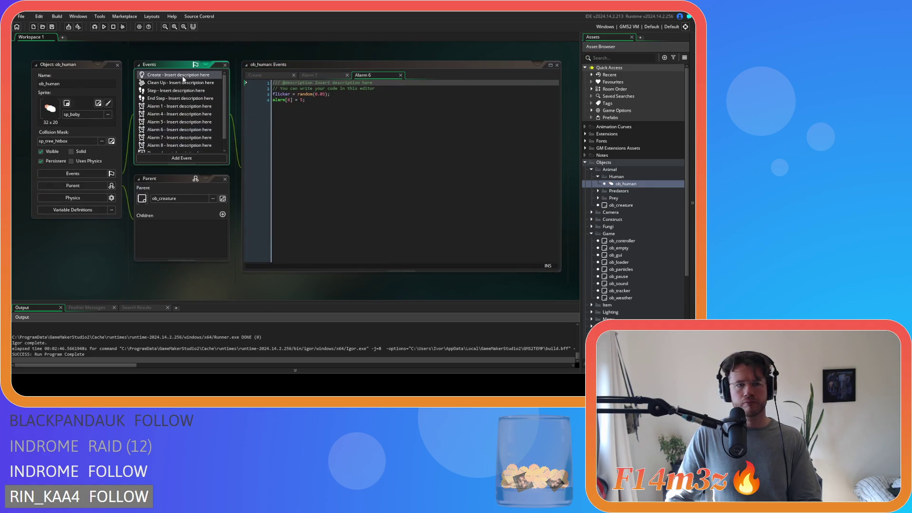
# Search ob_human's Create code for 'alarm' and copy its lighting, flicker and alarm lines.
pyautogui.click(345, 122)
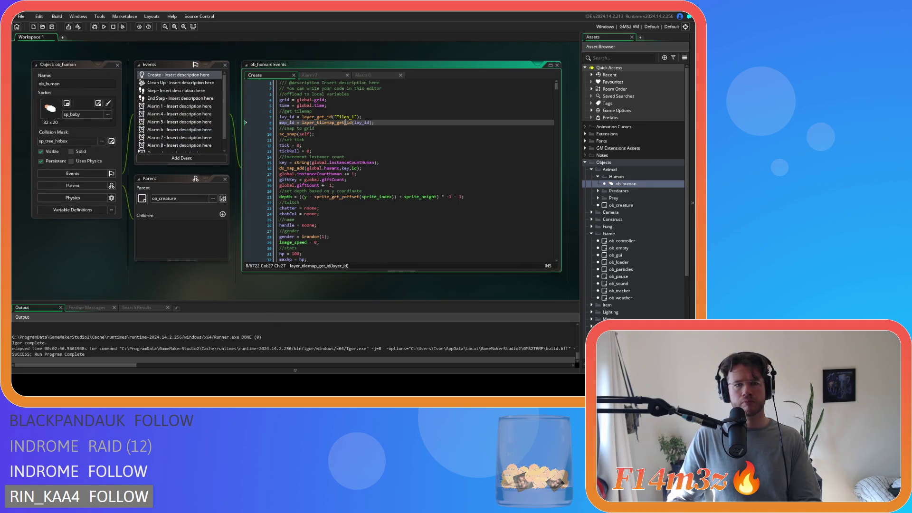
pyautogui.click(347, 75)
pyautogui.click(257, 75)
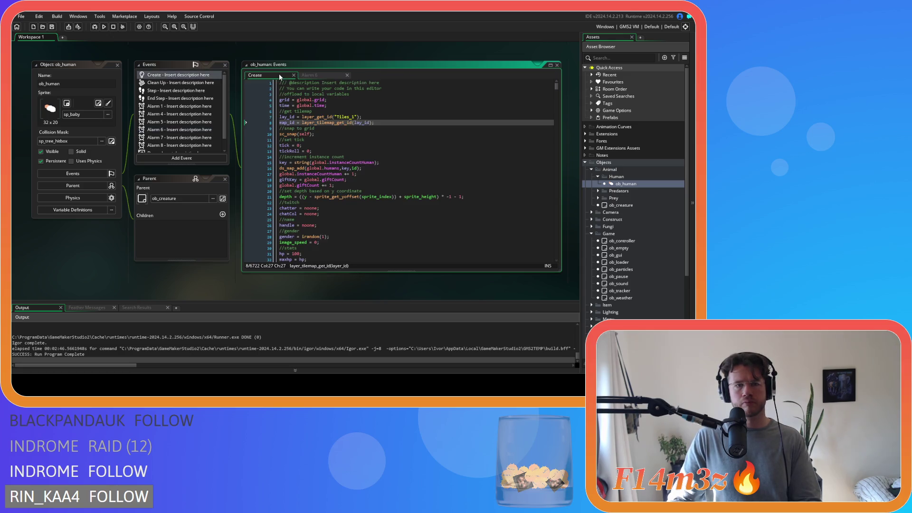
pyautogui.hotkey('ctrl', 'f')
pyautogui.write('alarm')
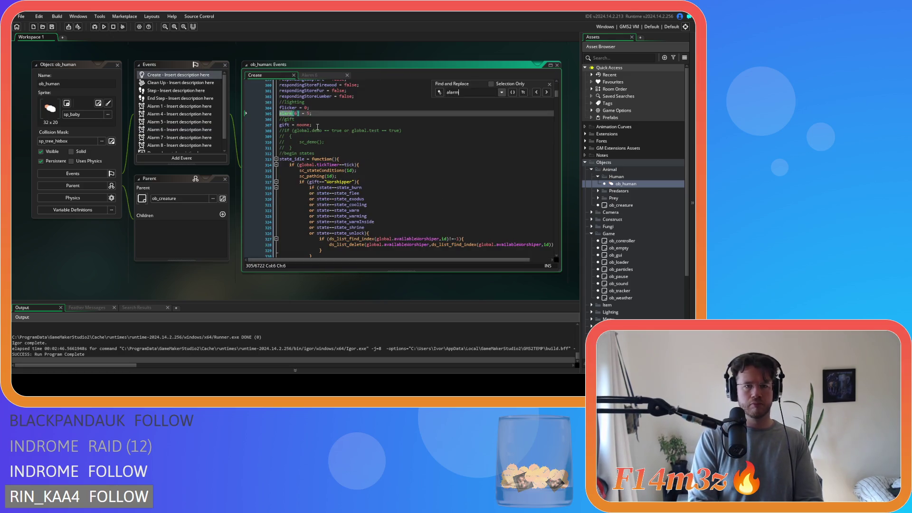
pyautogui.moveTo(319, 114); pyautogui.dragTo(268, 102)
pyautogui.click(550, 84)
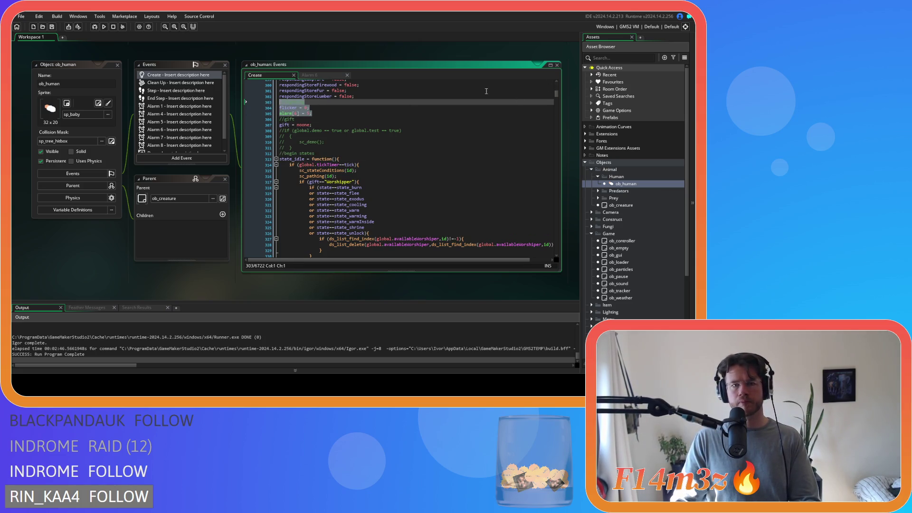
pyautogui.click(118, 64)
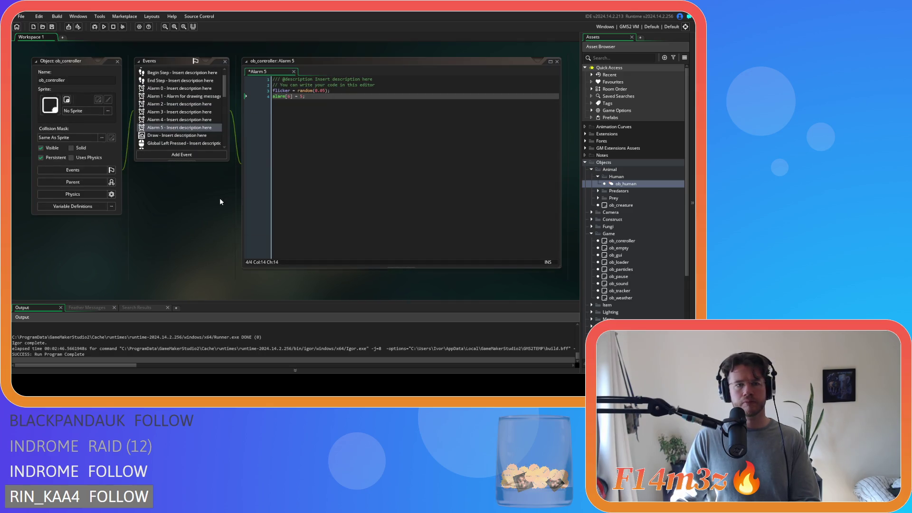
pyautogui.doubleClick(630, 243)
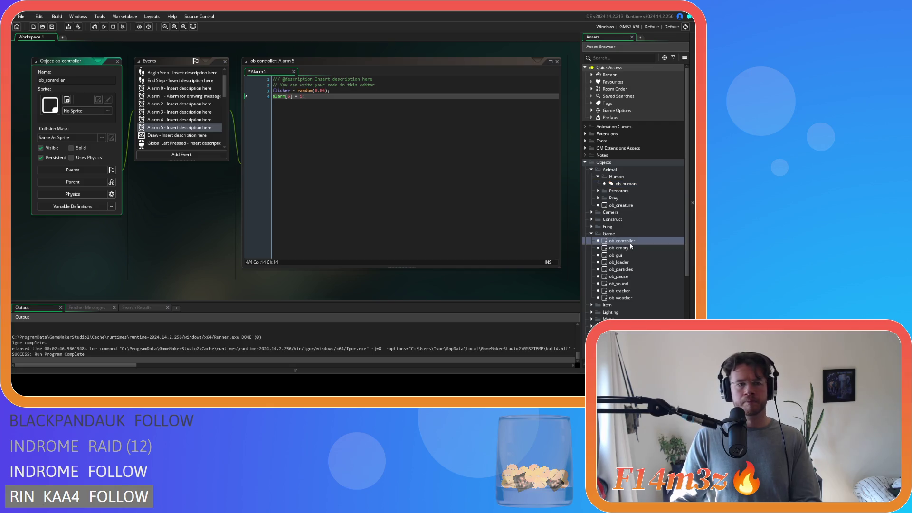
# Append flicker = 0 and alarm[5] = 5 after the depth line in ob_controller's Create code.
pyautogui.click(178, 72)
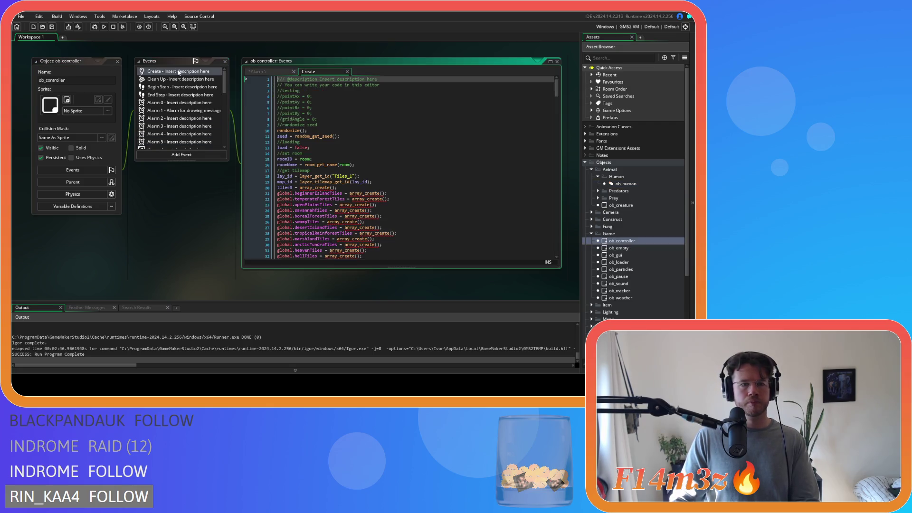
pyautogui.moveTo(556, 89); pyautogui.dragTo(561, 247)
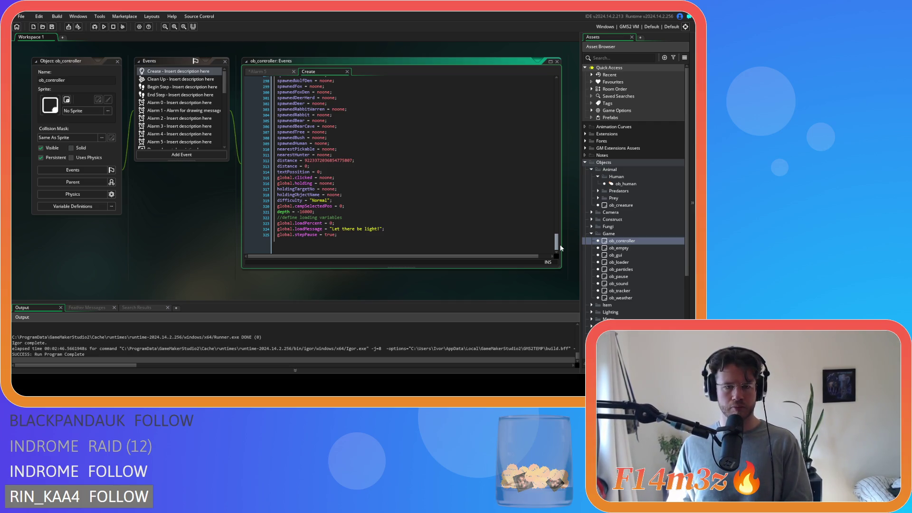
pyautogui.hotkey('ctrl', 'z')
pyautogui.hotkey('ctrl', 'z')
pyautogui.hotkey('ctrl', 'z')
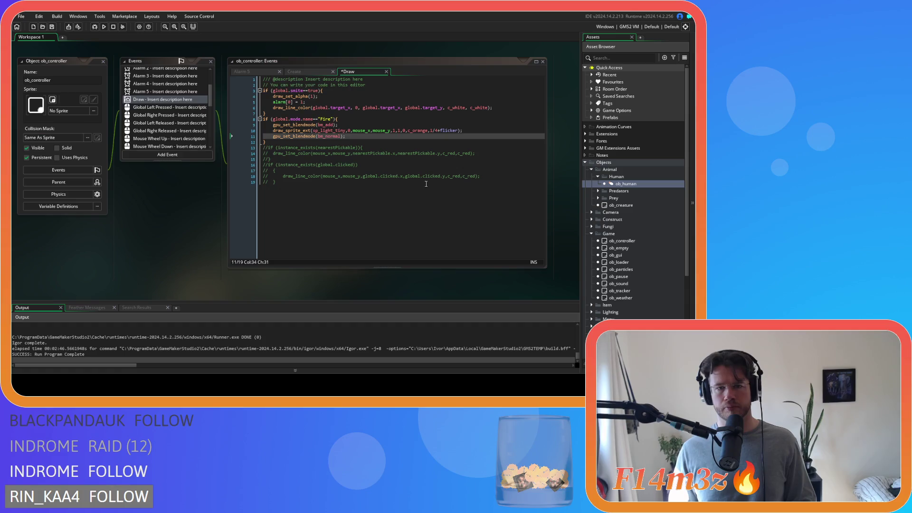
# Change the glow's draw_sprite_ext alpha from 1/4 to 0.25-flicker, save, and run the game.
pyautogui.click(439, 130)
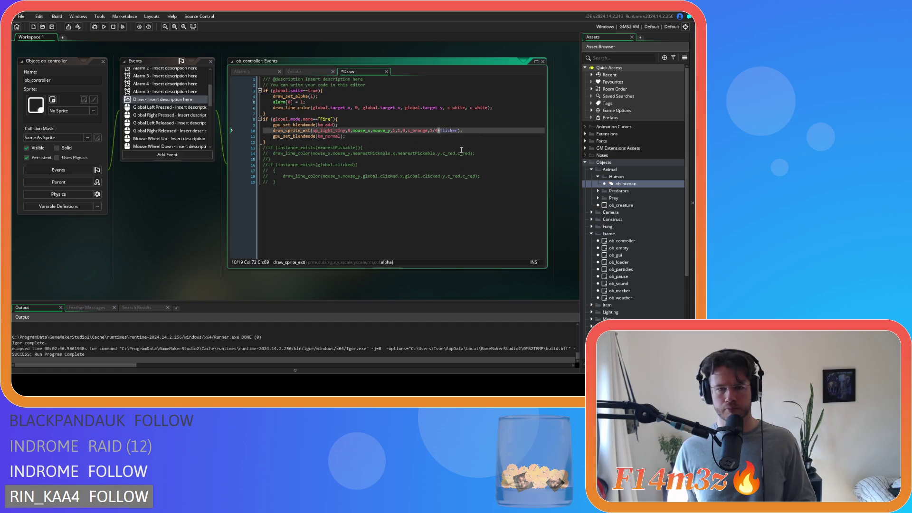
pyautogui.click(487, 151)
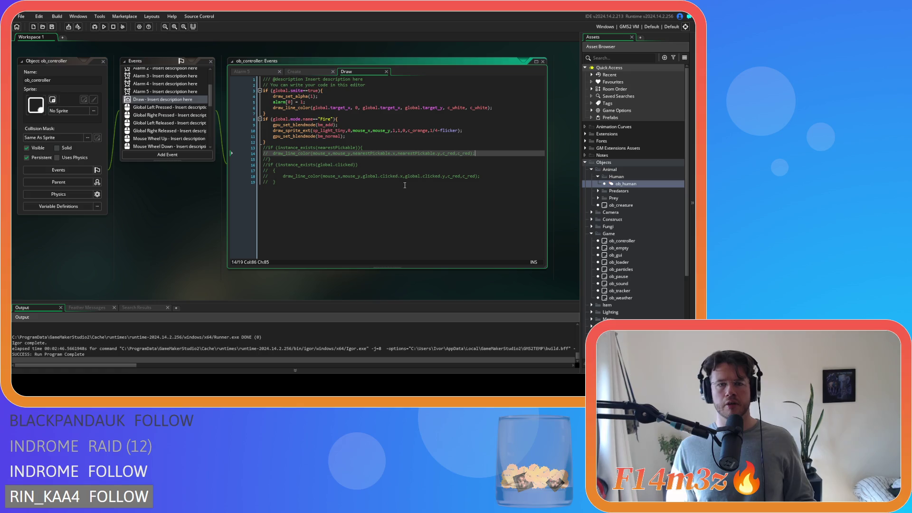
pyautogui.click(437, 130)
pyautogui.click(431, 131)
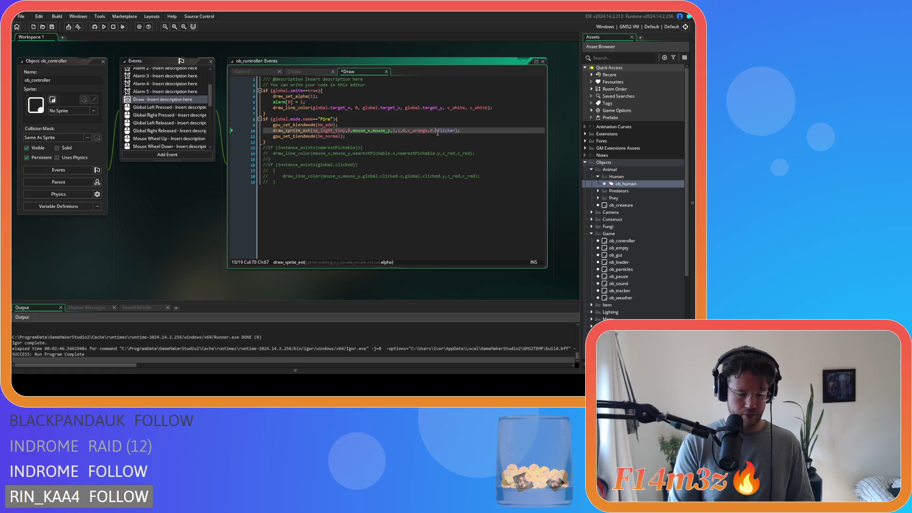
pyautogui.click(416, 165)
pyautogui.hotkey('ctrl', 's')
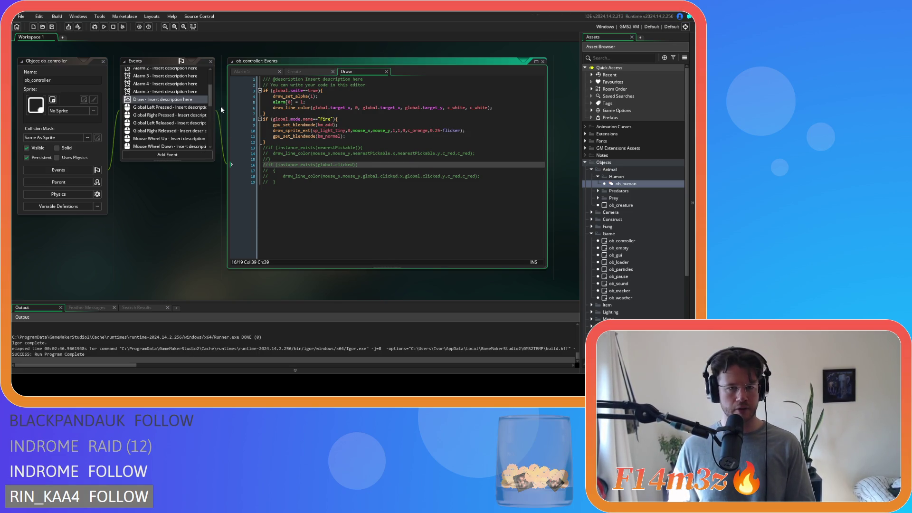
pyautogui.moveTo(210, 101); pyautogui.dragTo(213, 85)
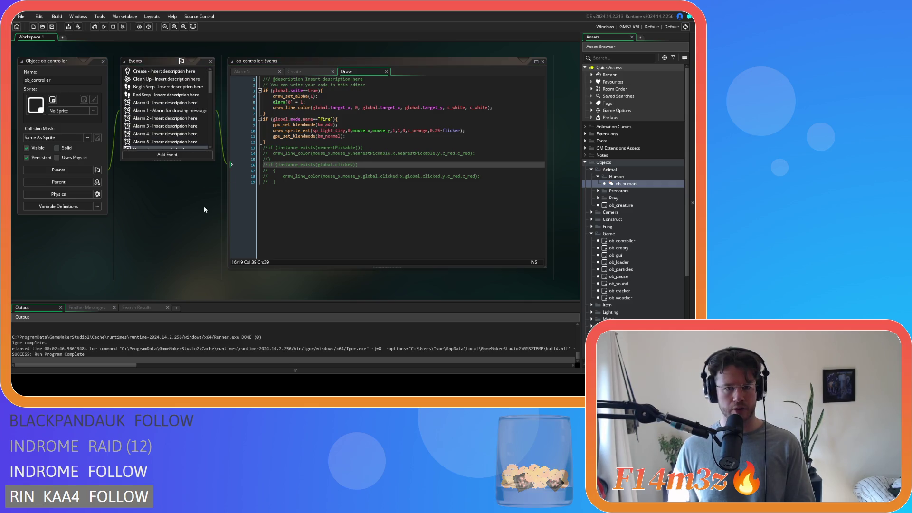
pyautogui.press('F5')
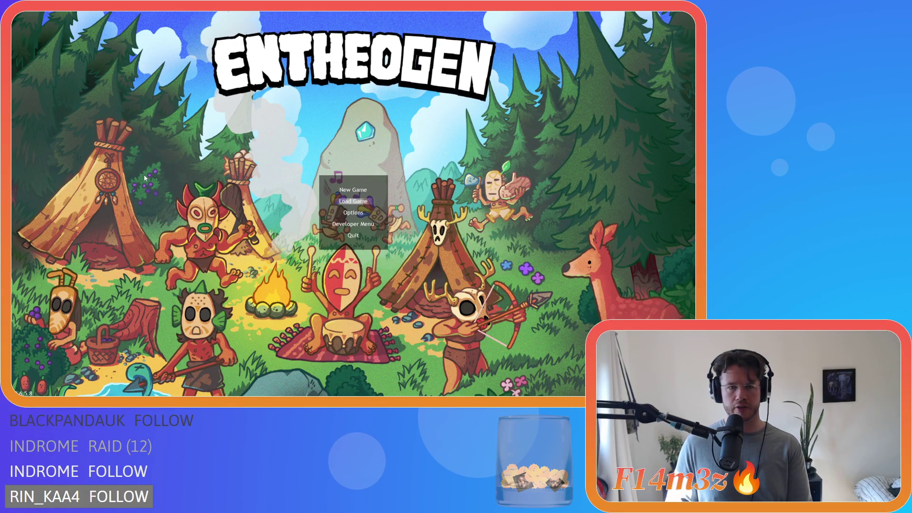
# Load the saved world, switch to the fire power and light the stone fire pit.
pyautogui.press('Return')
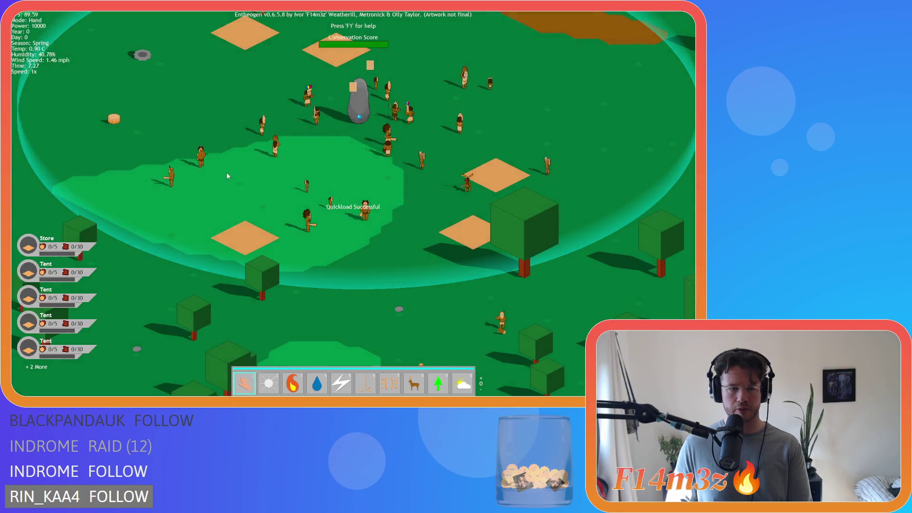
pyautogui.press('3')
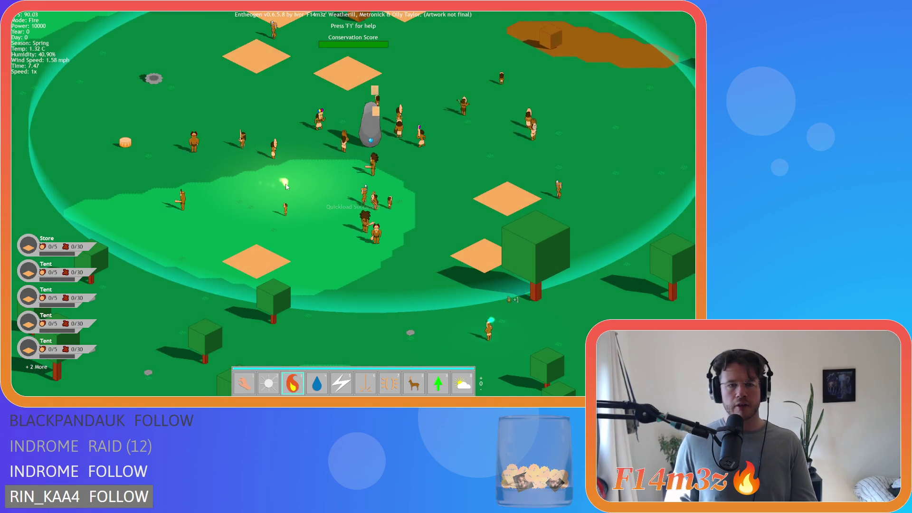
pyautogui.press('s')
pyautogui.press('a')
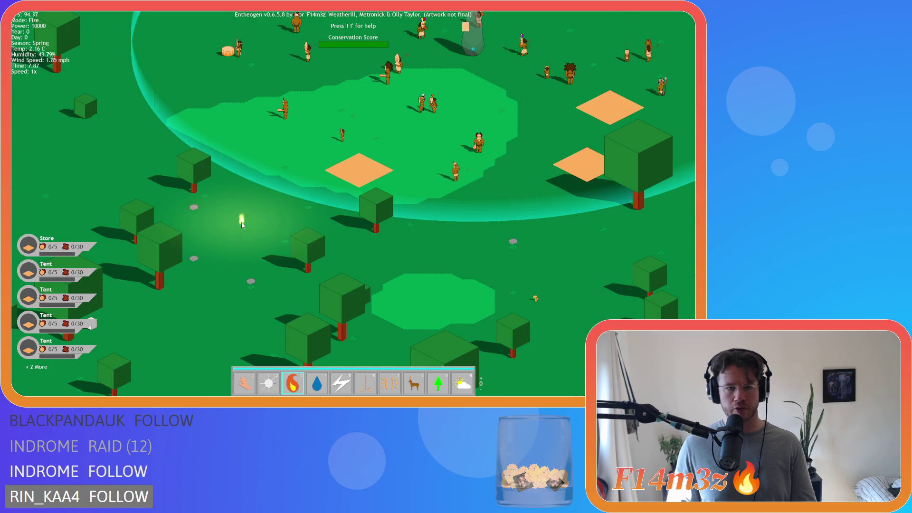
pyautogui.press('w')
pyautogui.press('a')
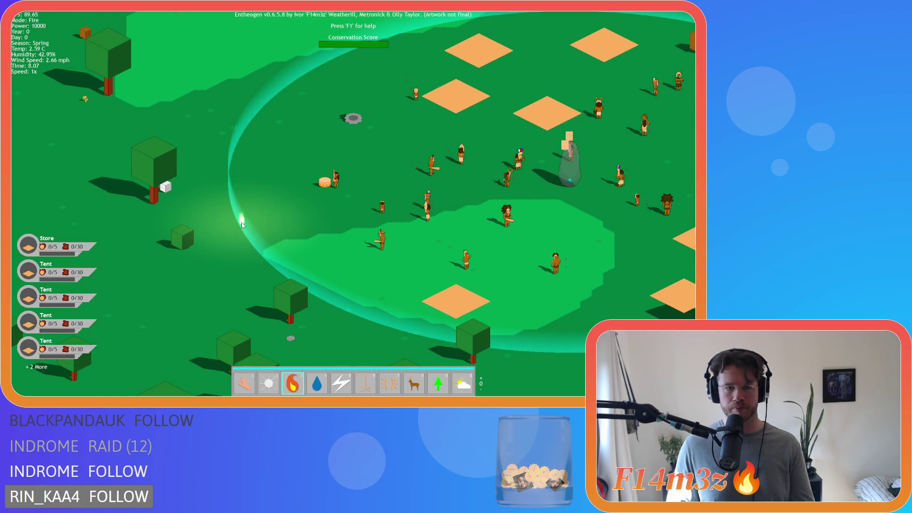
pyautogui.press('w')
pyautogui.press('d')
pyautogui.click(297, 168)
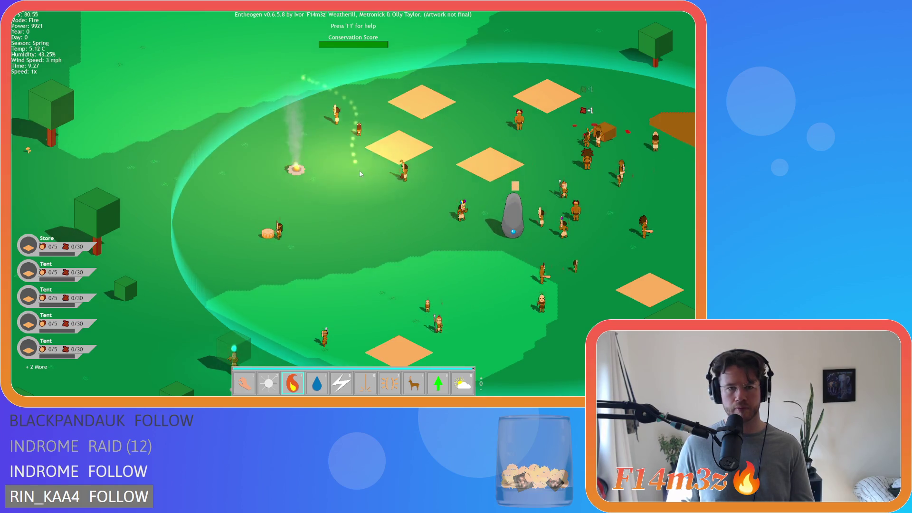
# Switch back to the hand power, pan across the village, and quit the game.
pyautogui.press('d')
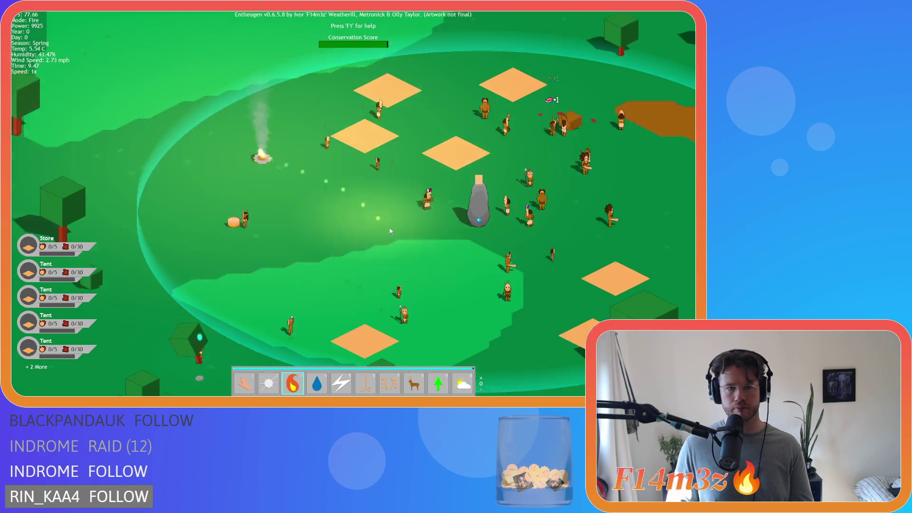
pyautogui.press('d')
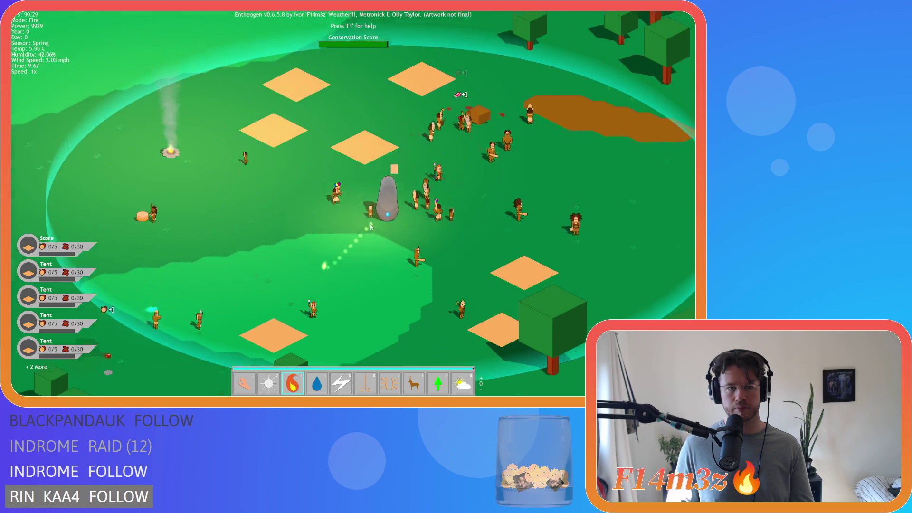
pyautogui.press('d')
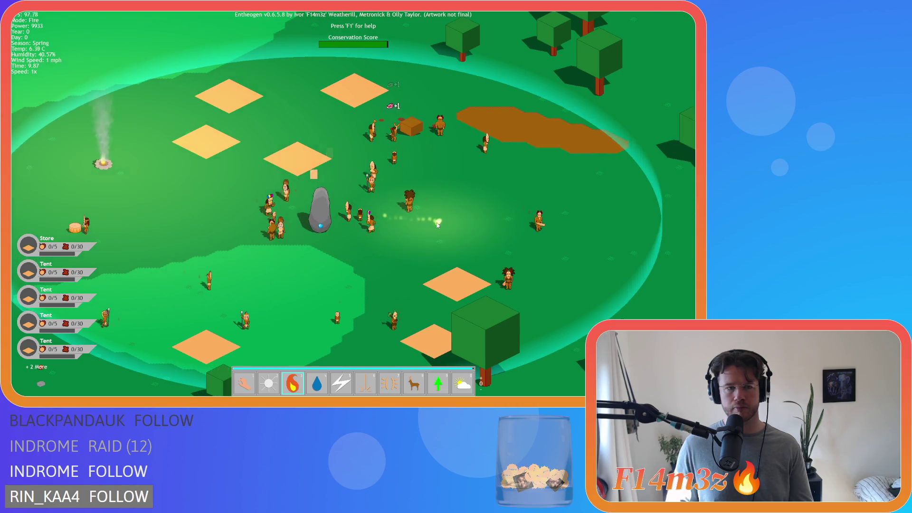
pyautogui.press('s')
pyautogui.press('a')
pyautogui.press('1')
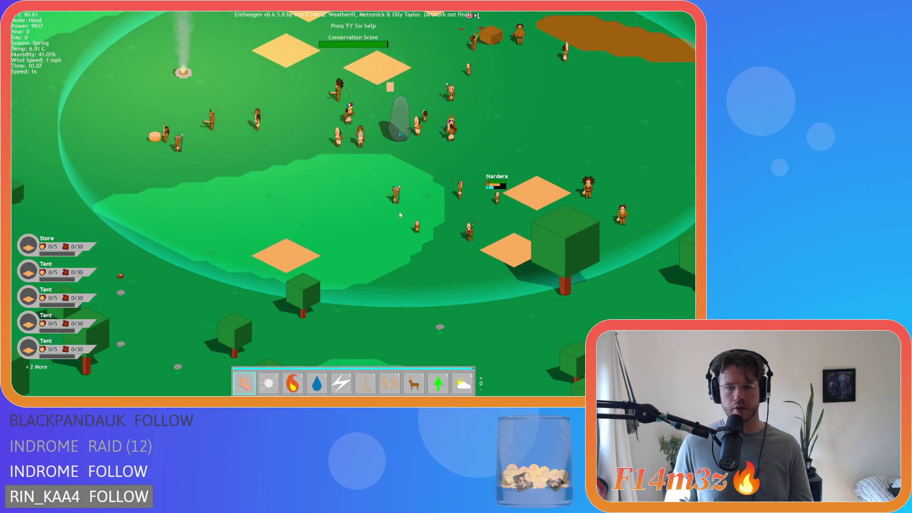
pyautogui.press('w')
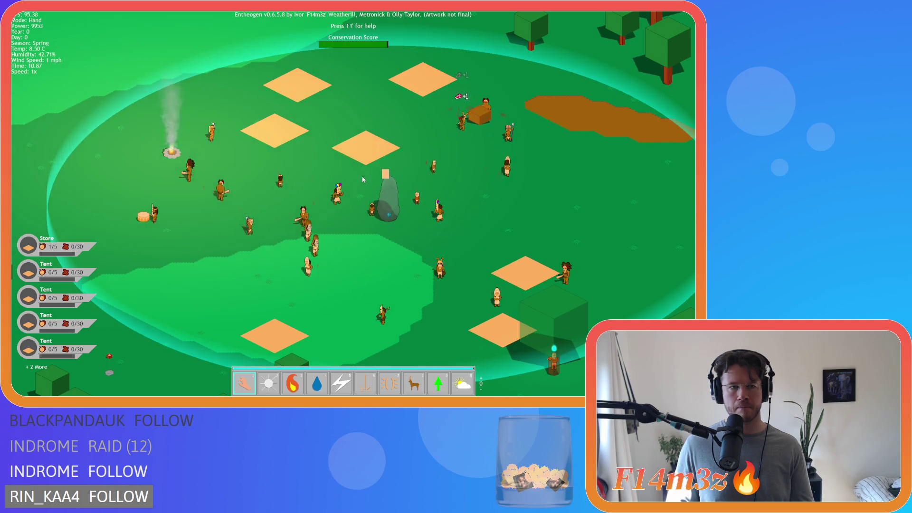
pyautogui.press('d')
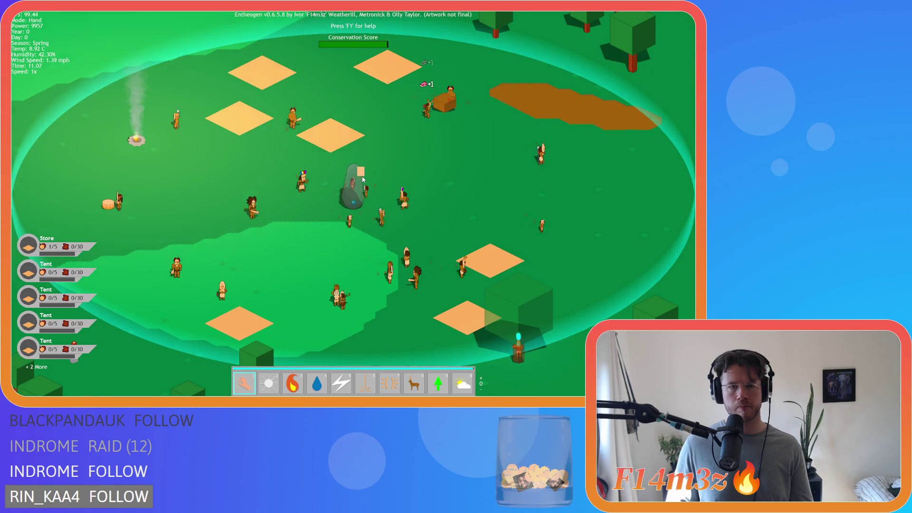
pyautogui.press('Escape')
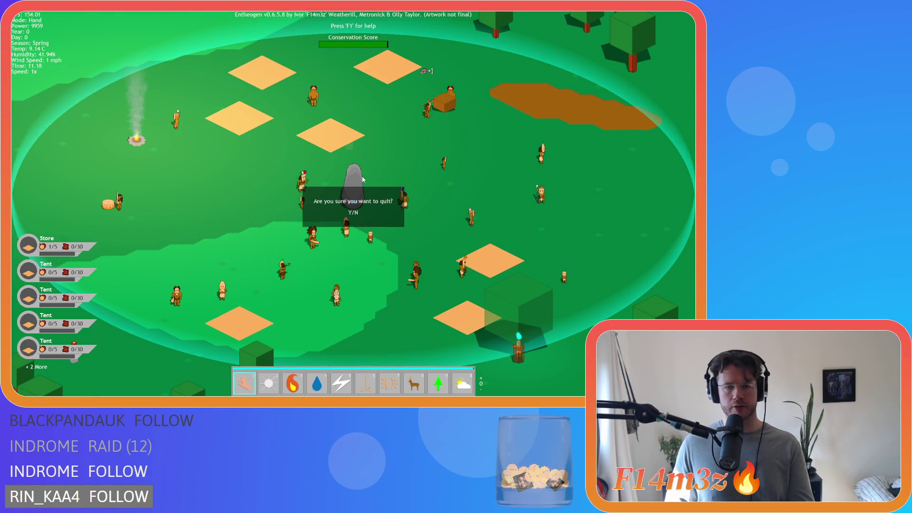
pyautogui.press('y')
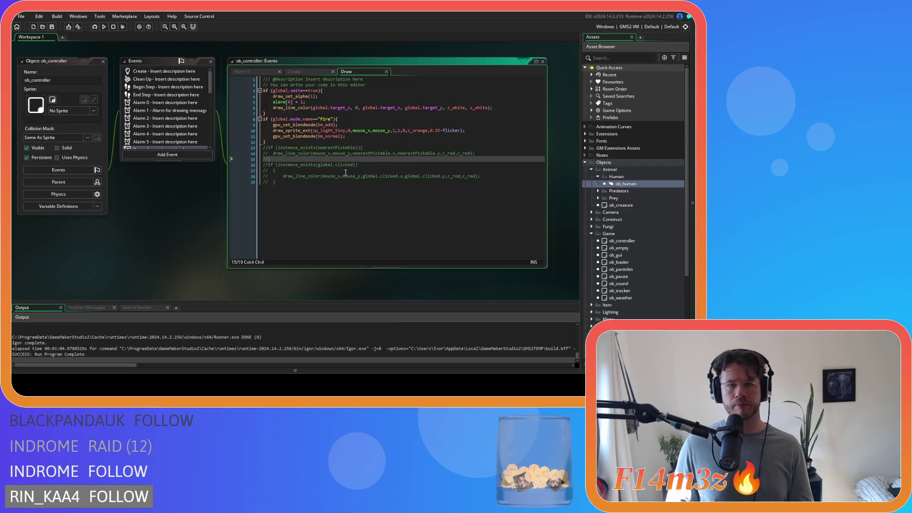
# Close all open editor windows from the workspace's Windows menu.
pyautogui.moveTo(308, 130); pyautogui.dragTo(384, 129)
pyautogui.click(353, 142)
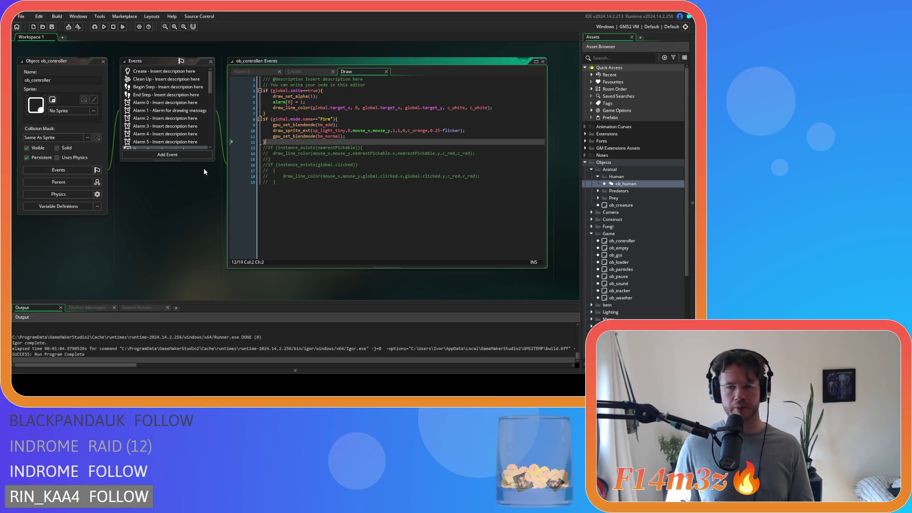
pyautogui.rightClick(193, 203)
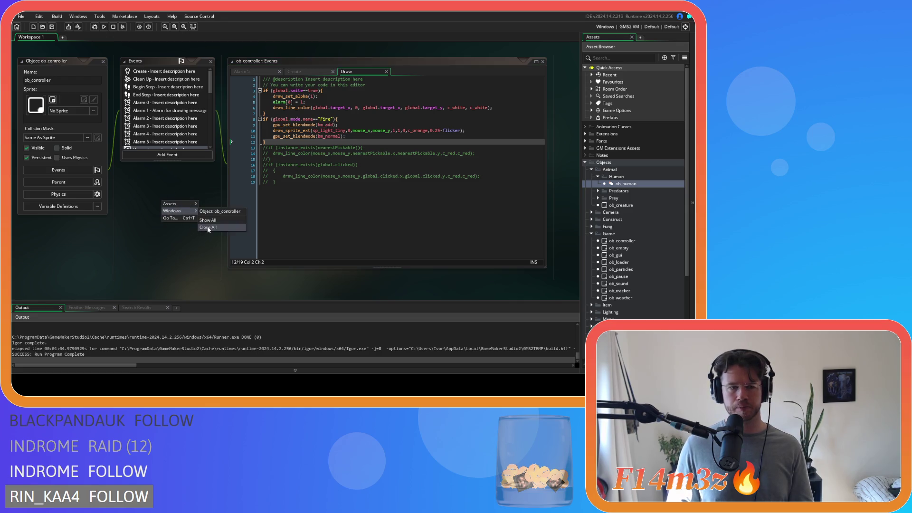
pyautogui.click(206, 221)
# Collapse the Human, Animal, Game and Objects folders and run the game with F5.
pyautogui.click(599, 176)
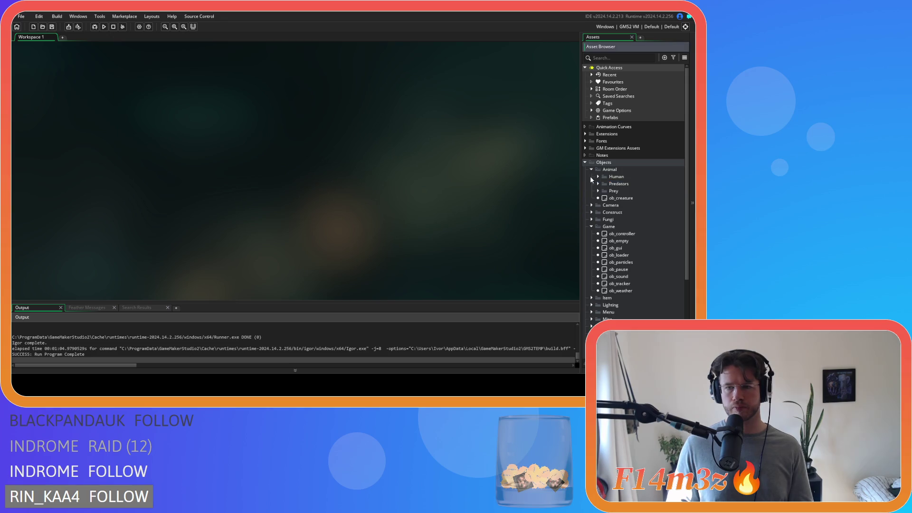
pyautogui.click(591, 171)
pyautogui.click(592, 198)
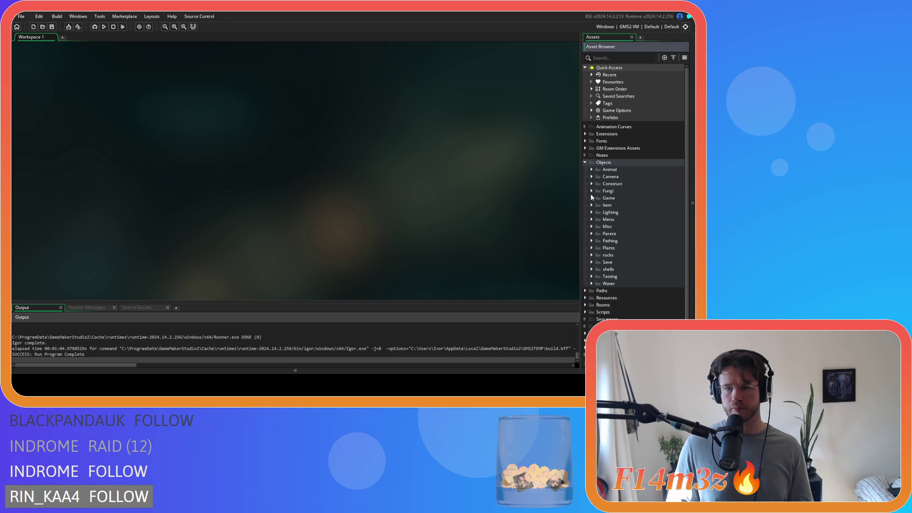
pyautogui.click(585, 162)
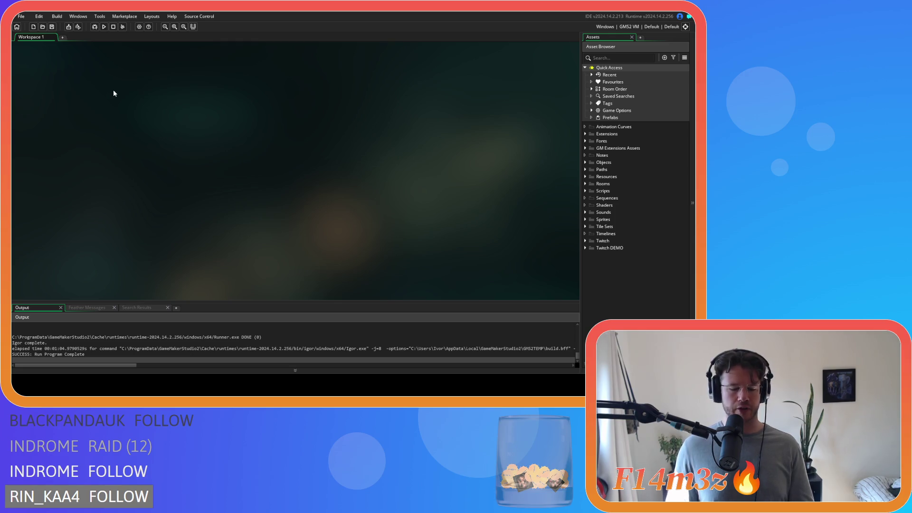
pyautogui.press('F5')
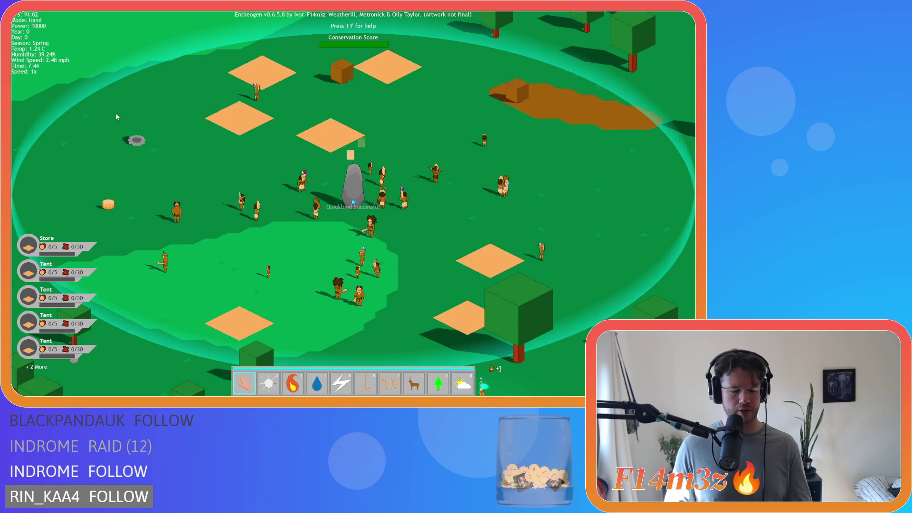
# Open and close the Tribe window and the F1 help overlay.
pyautogui.press('t')
pyautogui.press('F1')
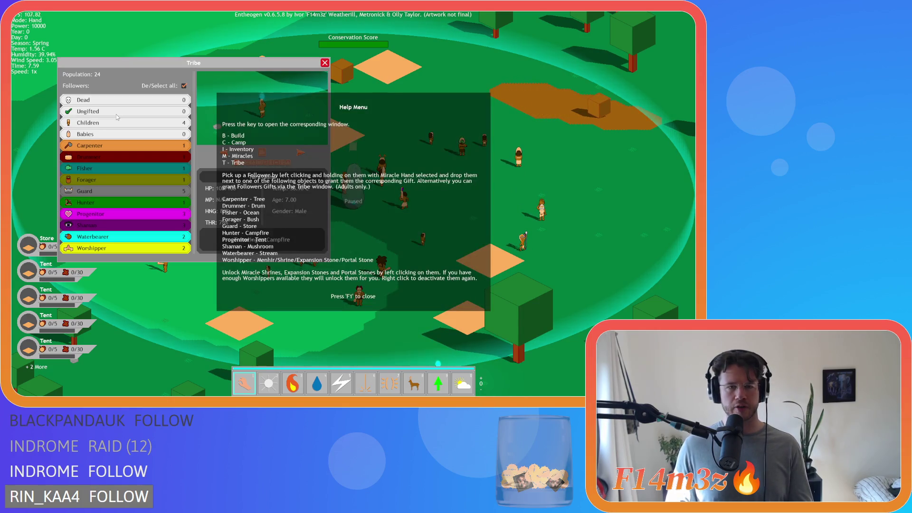
pyautogui.press('d')
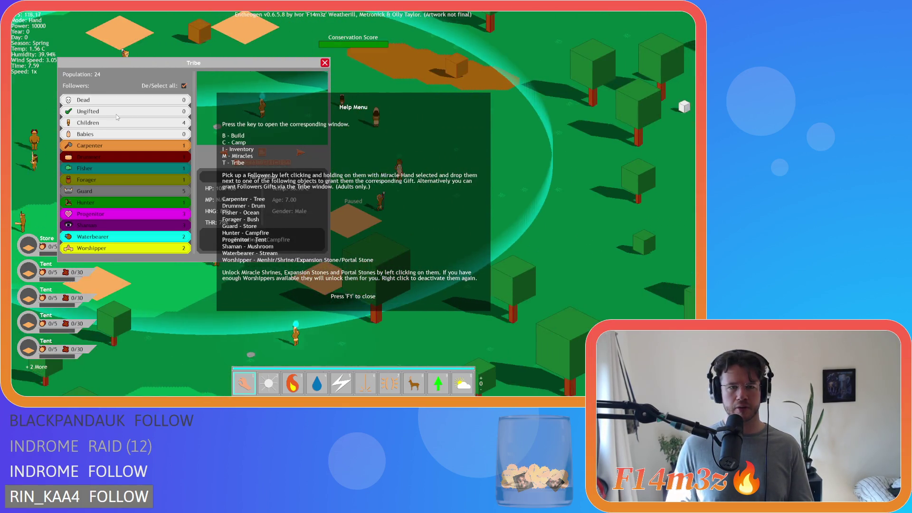
pyautogui.press('F1')
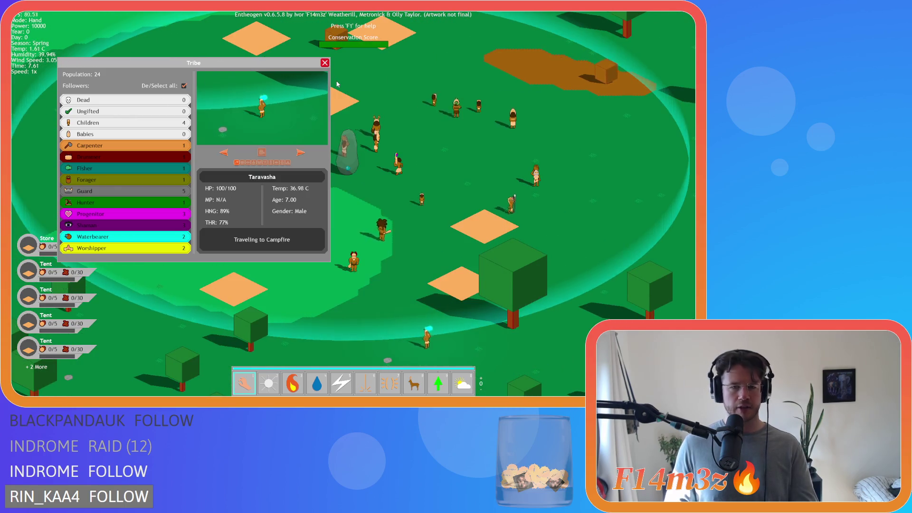
pyautogui.press('t')
# Pan and zoom the camera between the village and the forest.
pyautogui.press('w')
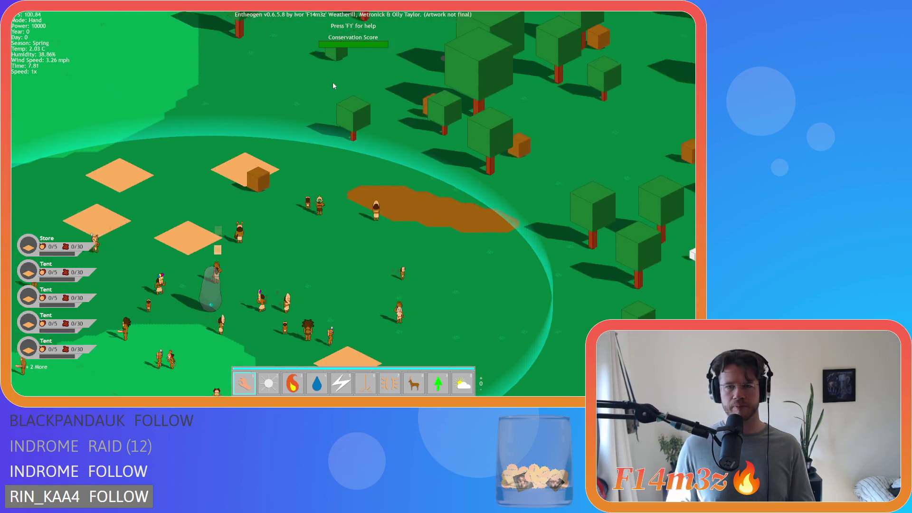
pyautogui.press('s')
pyautogui.press('w')
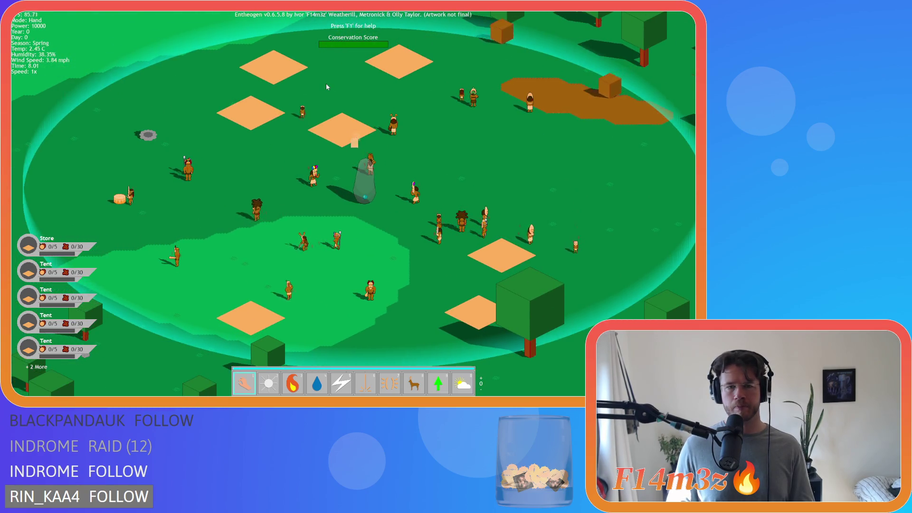
pyautogui.press('s')
pyautogui.press('d')
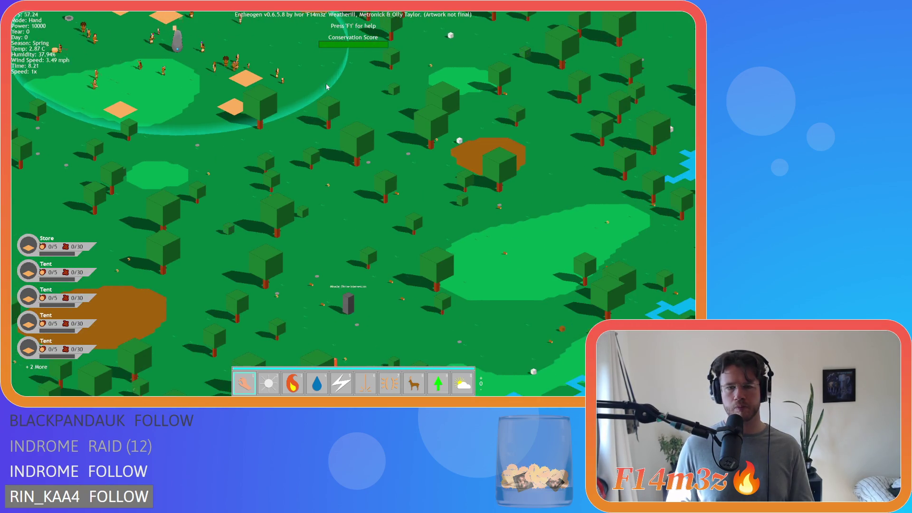
pyautogui.scroll(3, 303, 115)
pyautogui.press('w')
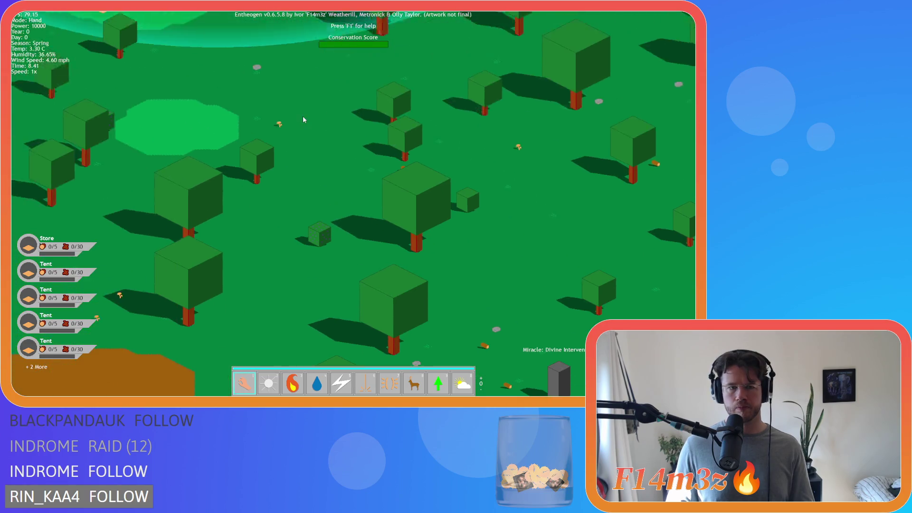
pyautogui.scroll(-3, 303, 117)
pyautogui.press('w')
pyautogui.press('d')
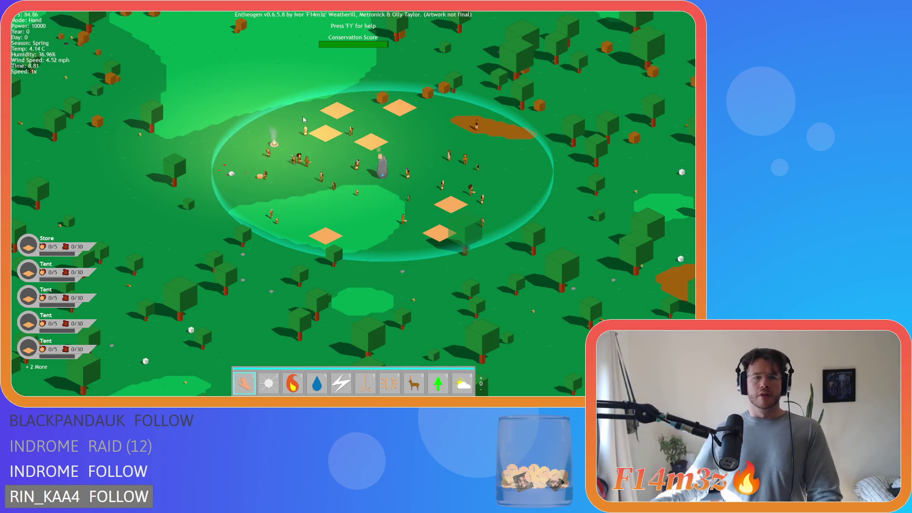
pyautogui.scroll(3, 241, 169)
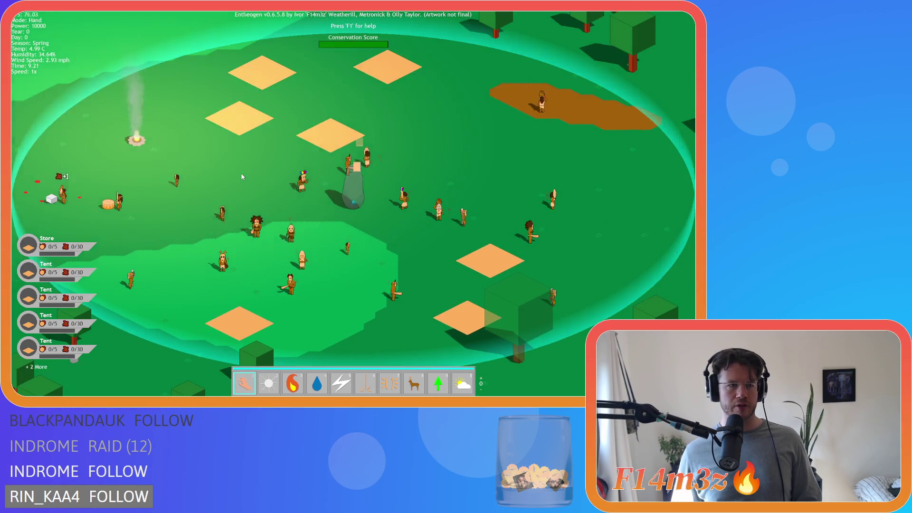
# Pan around the village once more, then quit back to GameMaker.
pyautogui.press('a')
pyautogui.press('s')
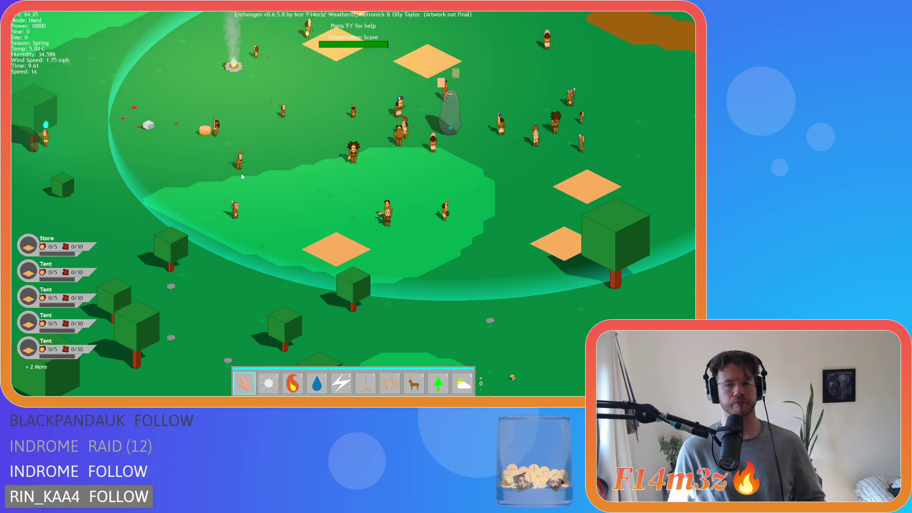
pyautogui.press('w')
pyautogui.press('d')
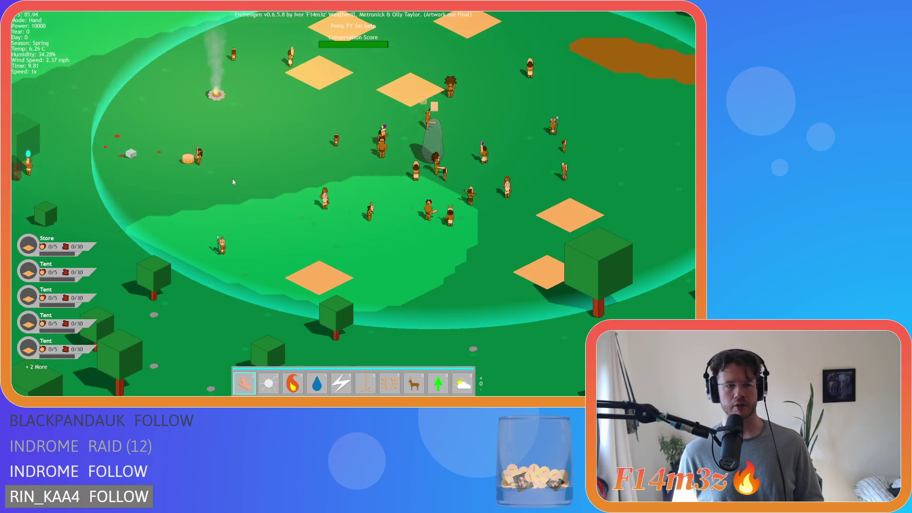
pyautogui.press('w')
pyautogui.press('d')
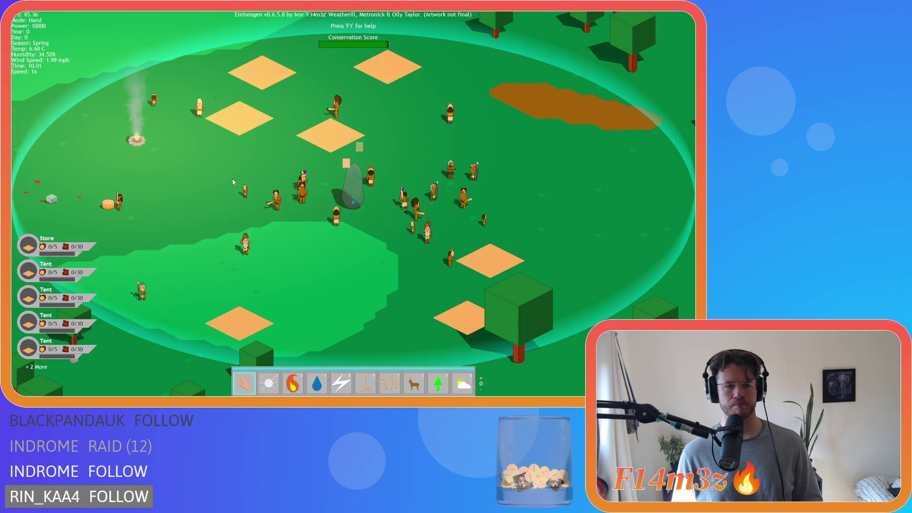
pyautogui.press('w')
pyautogui.press('a')
pyautogui.press('s')
pyautogui.press('d')
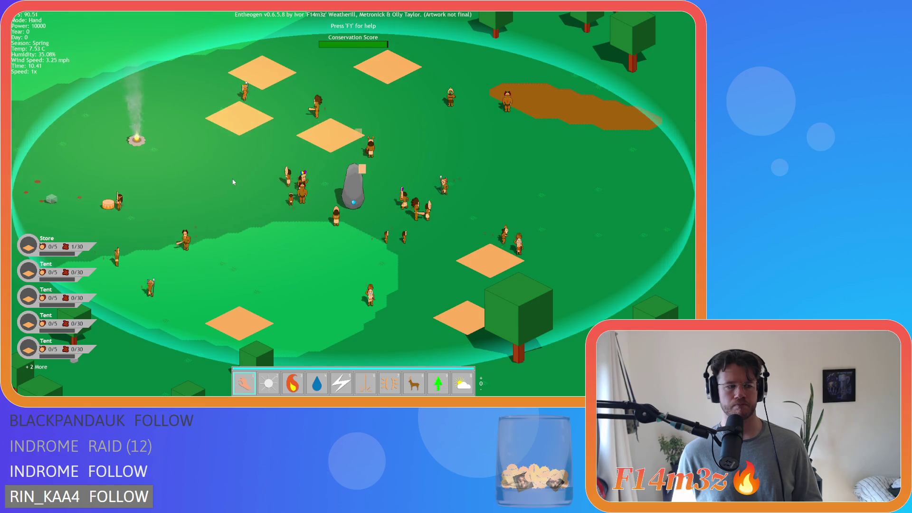
pyautogui.press('Escape')
pyautogui.press('y')
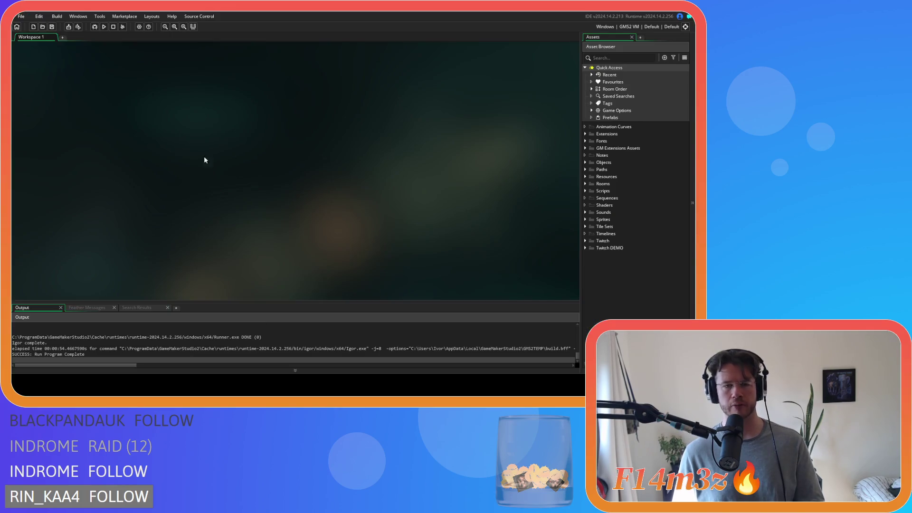
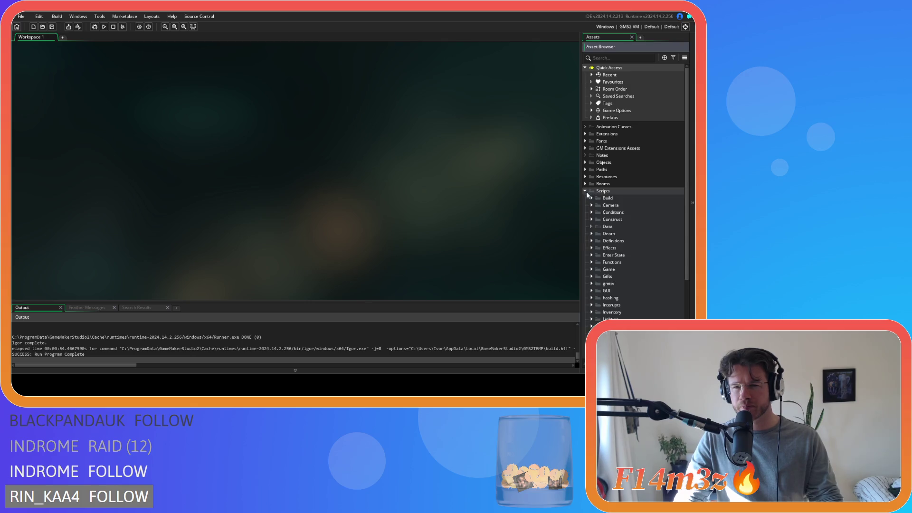
# Change the Windows game version to 0.6.5.9 and save the game options.
pyautogui.click(138, 27)
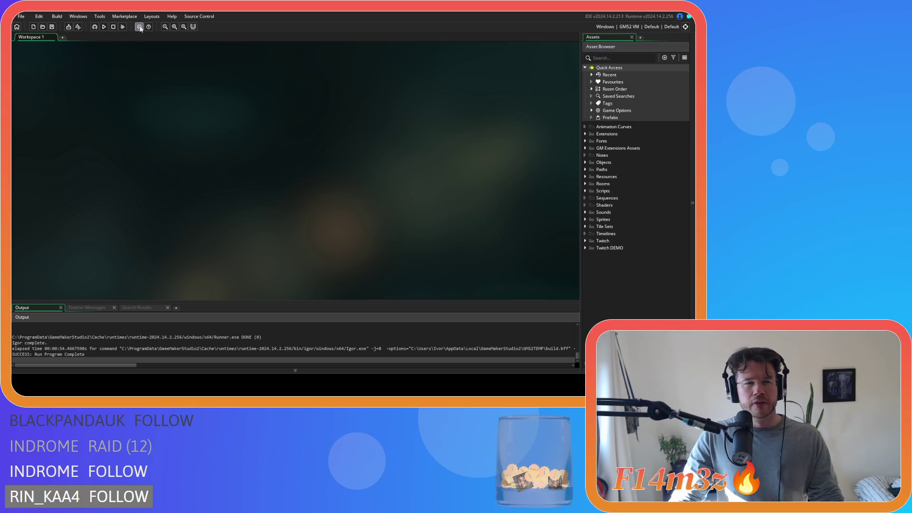
pyautogui.click(56, 109)
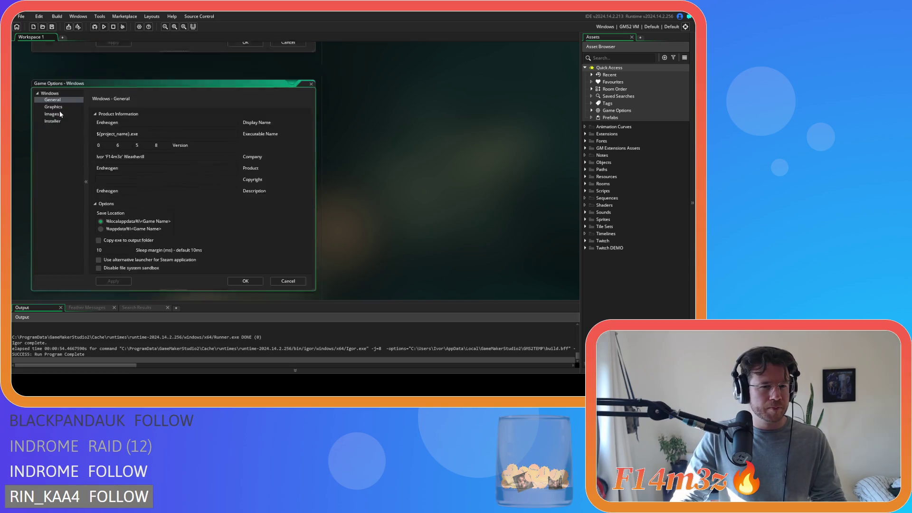
pyautogui.doubleClick(156, 127)
pyautogui.write('9')
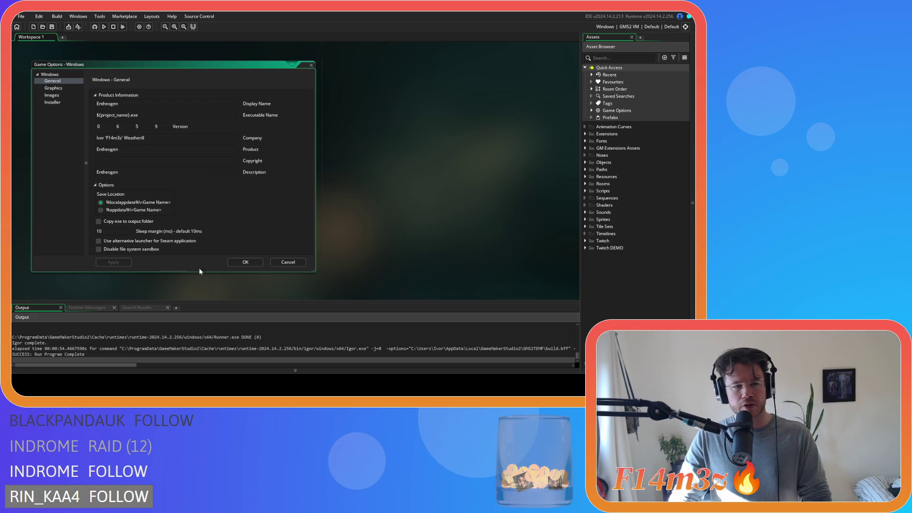
pyautogui.click(125, 264)
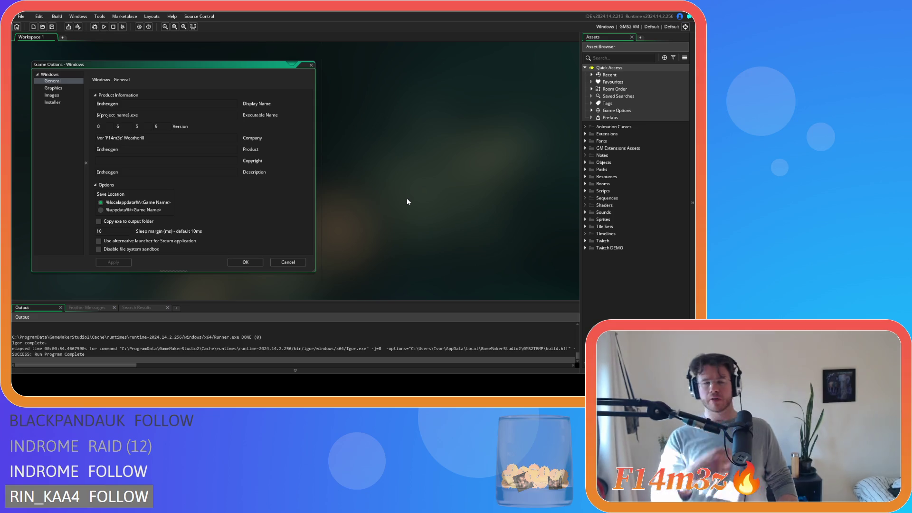
pyautogui.click(255, 263)
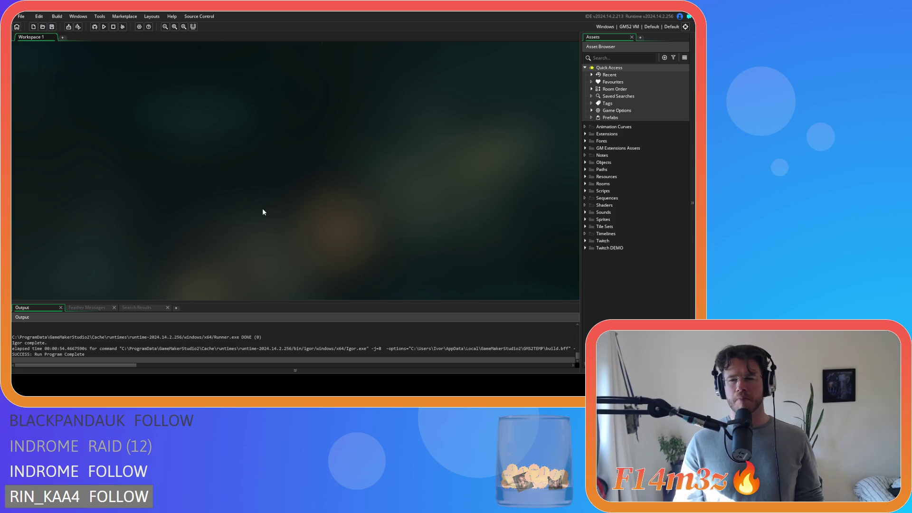
# Set the build output to GMS2 YYC and start creating an executable.
pyautogui.click(627, 27)
pyautogui.click(493, 55)
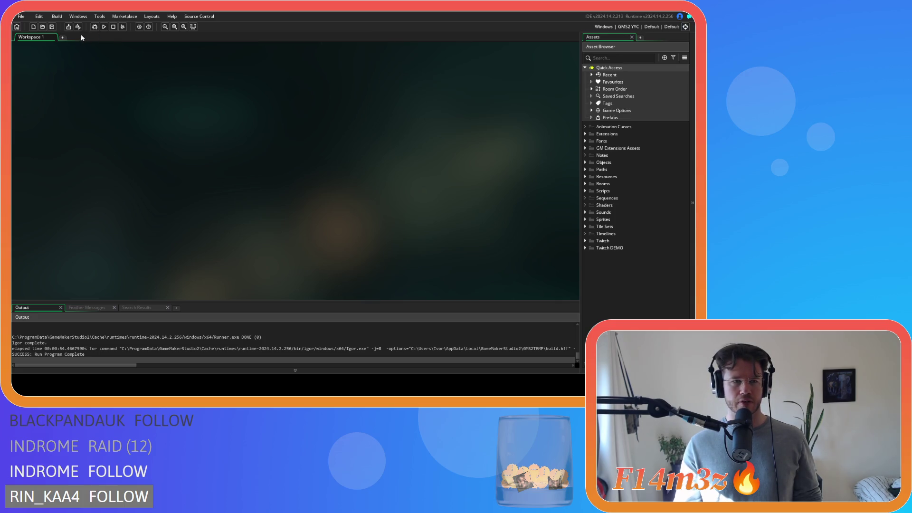
pyautogui.click(68, 27)
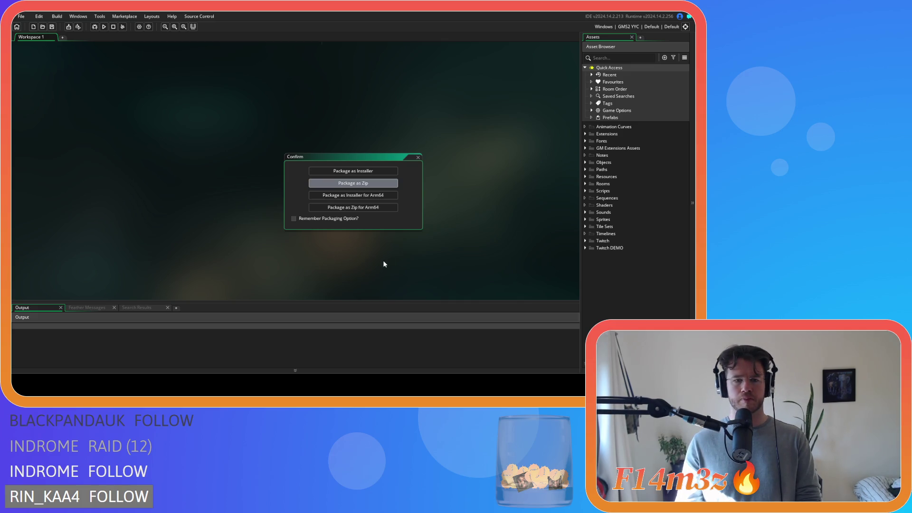
# Choose Package as Zip to begin compiling the YYC build.
pyautogui.press('Return')
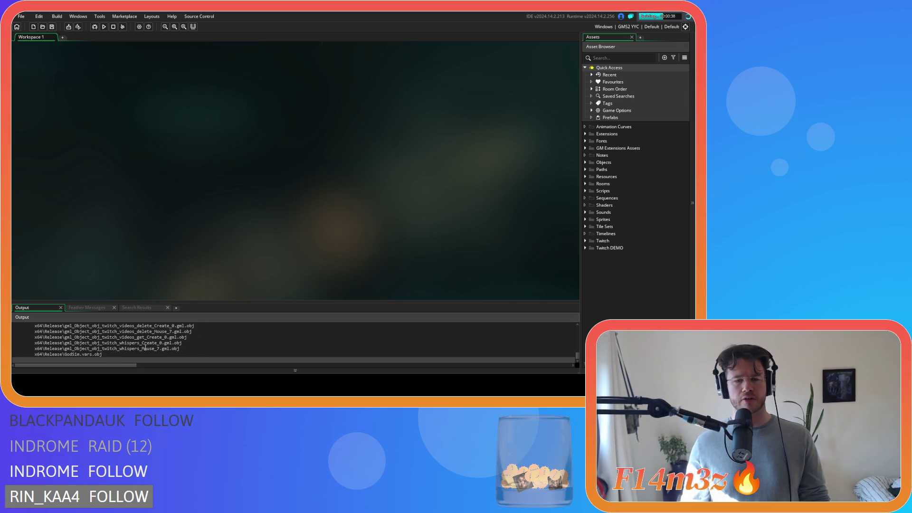
# Expand Scripts > Game in the Asset Browser and open the sc_fireSpread script.
pyautogui.click(587, 191)
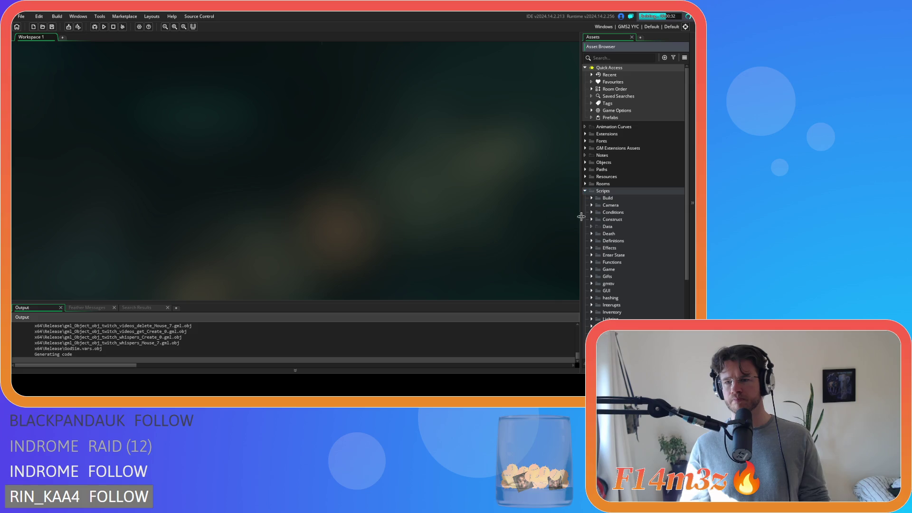
pyautogui.scroll(-5, 599, 224)
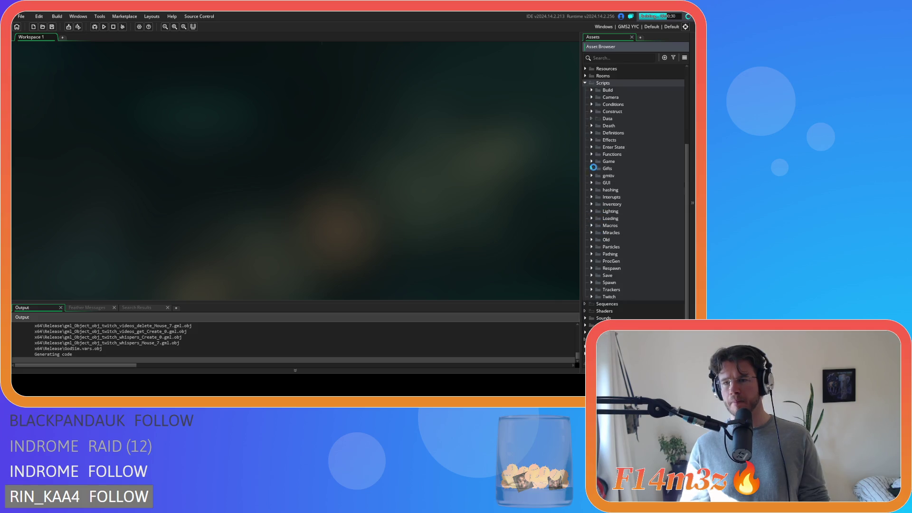
pyautogui.click(591, 161)
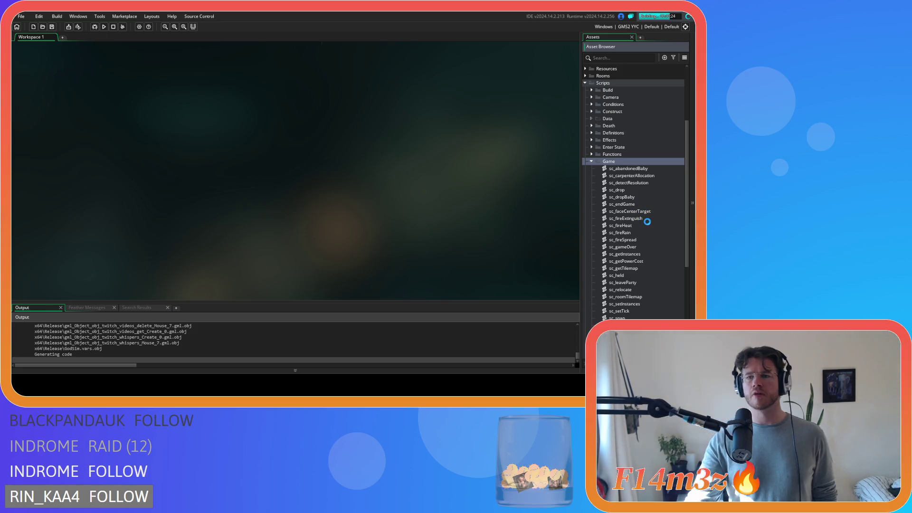
pyautogui.doubleClick(641, 239)
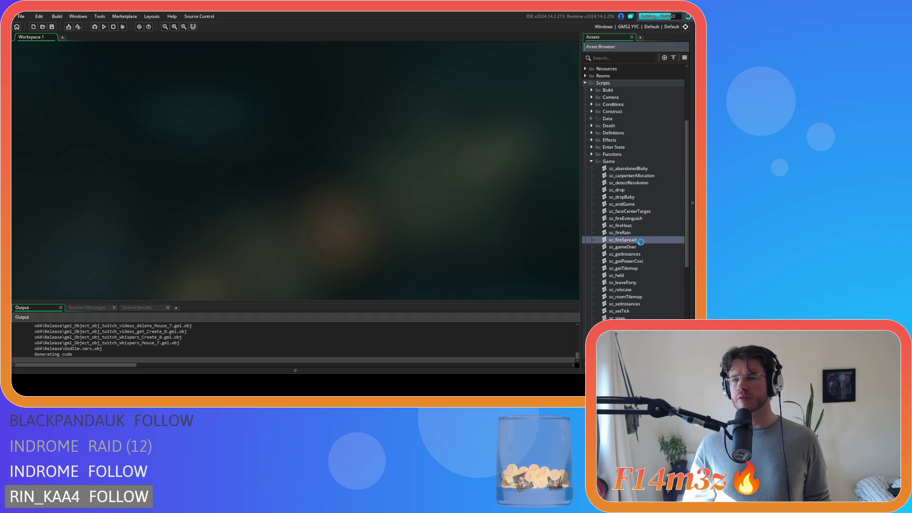